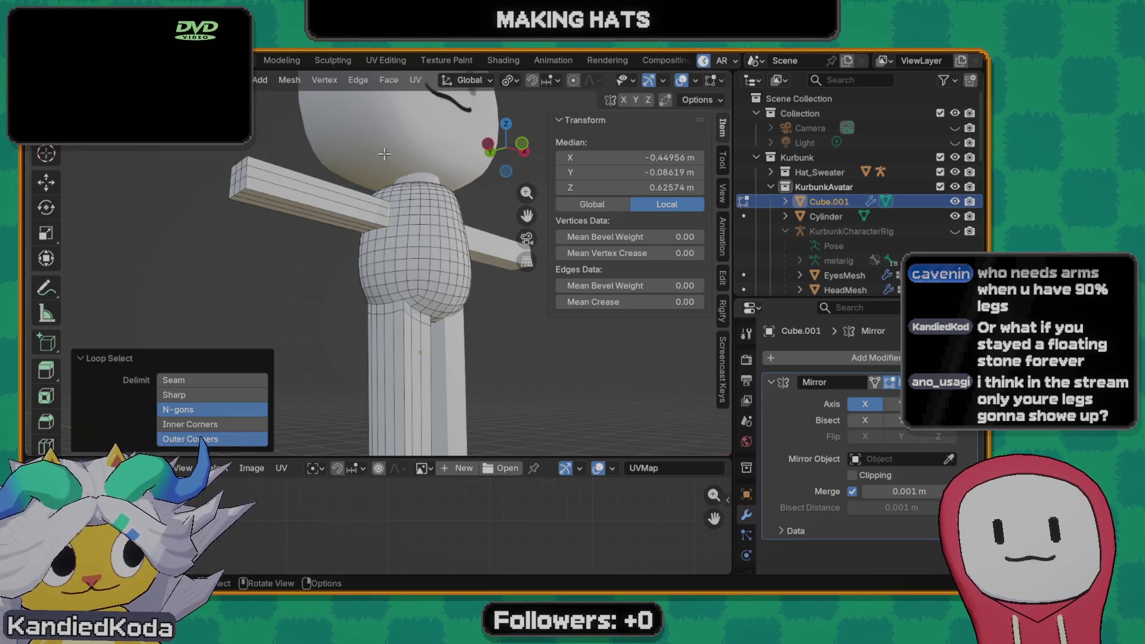
scroll(395, 270, up, 2)
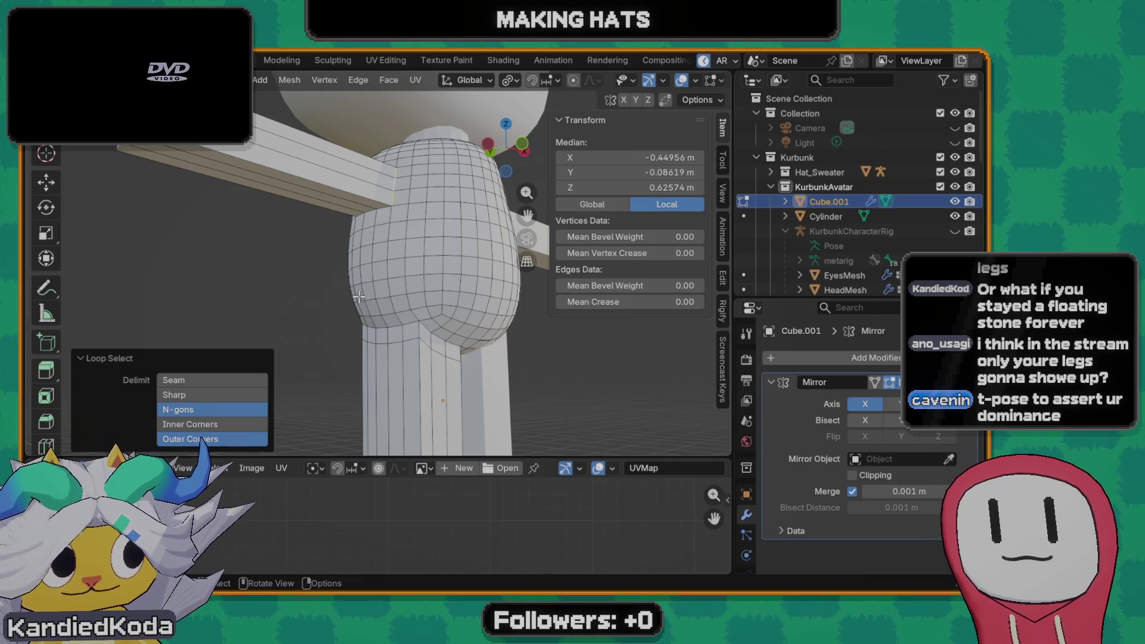
- View the character from the front, then select a face loop along the arm and torso
key(KP_1)
scroll(358, 300, down, 3)
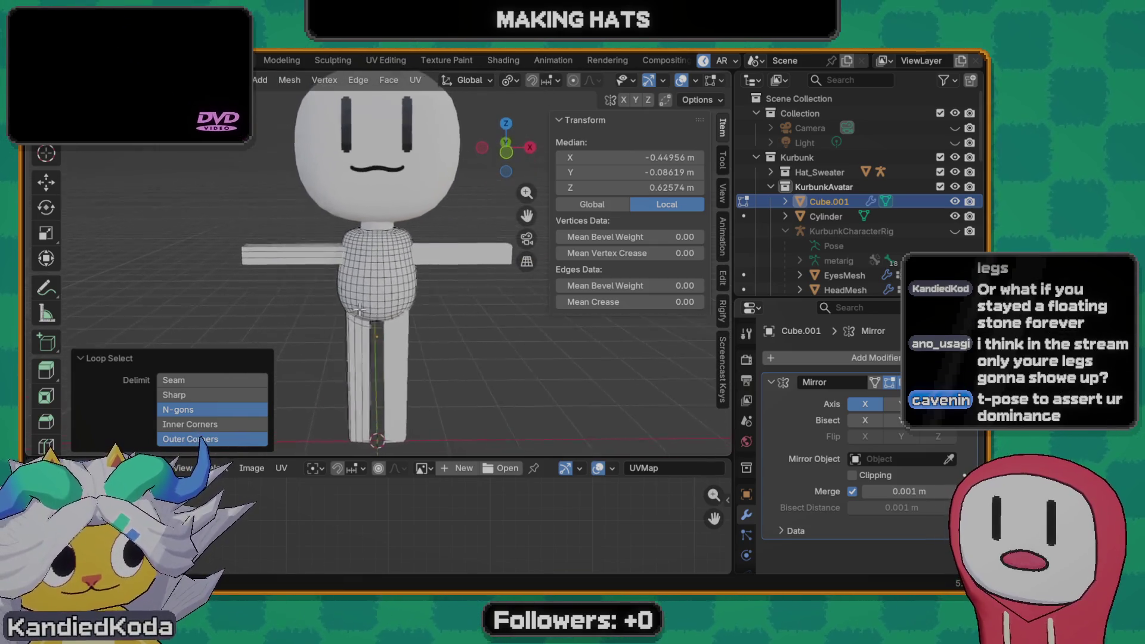
middle_drag(360, 310, 440, 268)
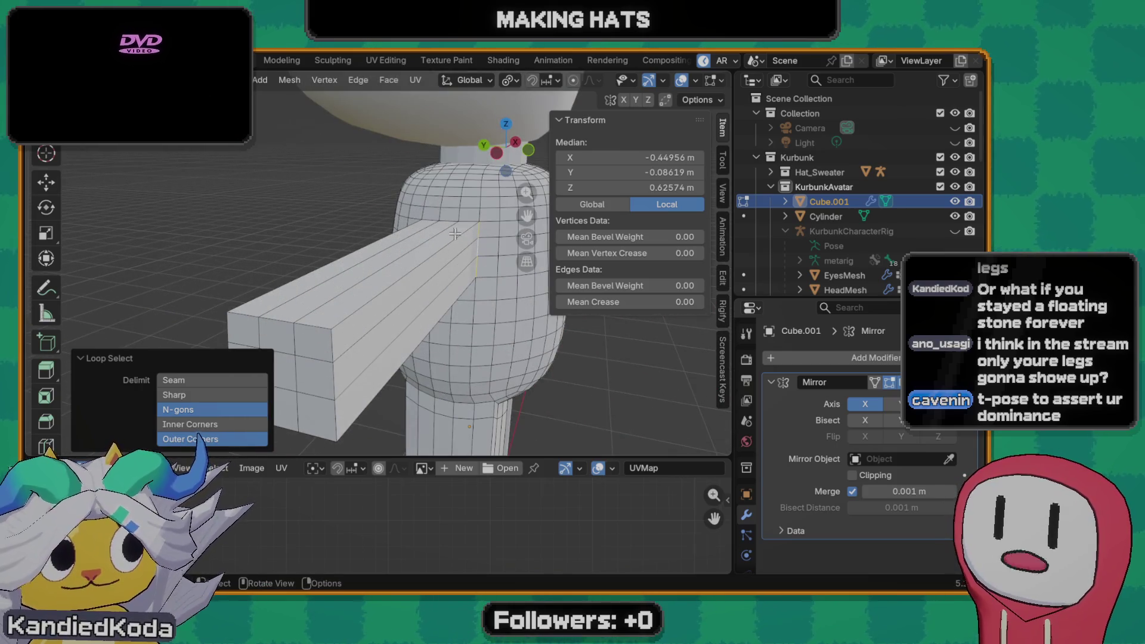
key(3)
alt+click(477, 259)
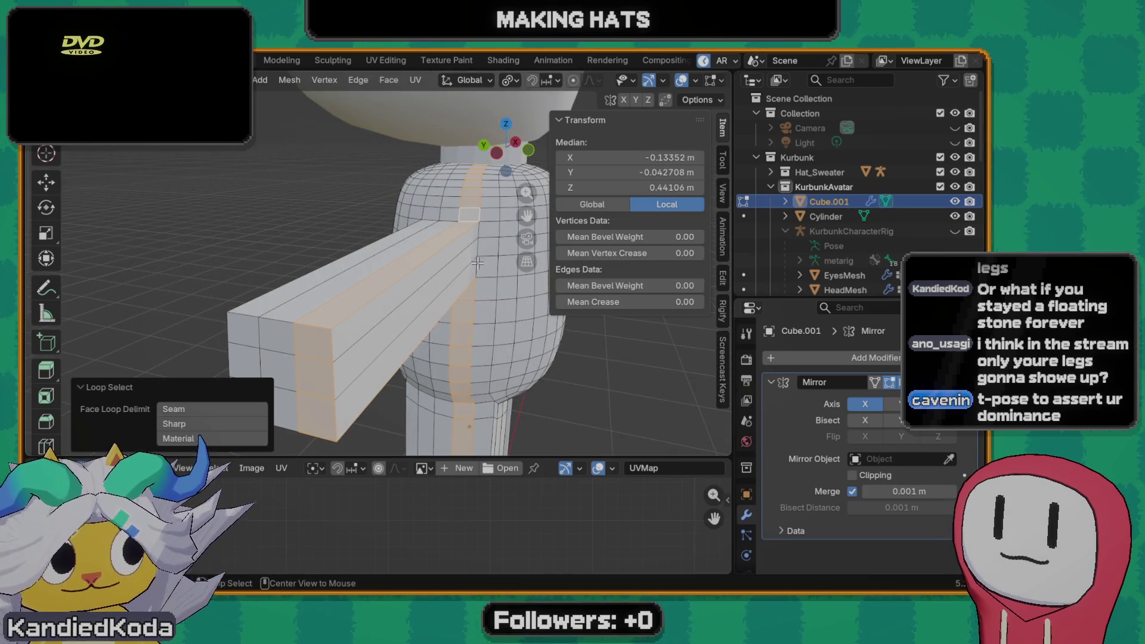
- Switch to an edge-loop selection on the arm and bring up the command search for loop tools
key(2)
alt+click(449, 224)
middle_drag(482, 347, 490, 220)
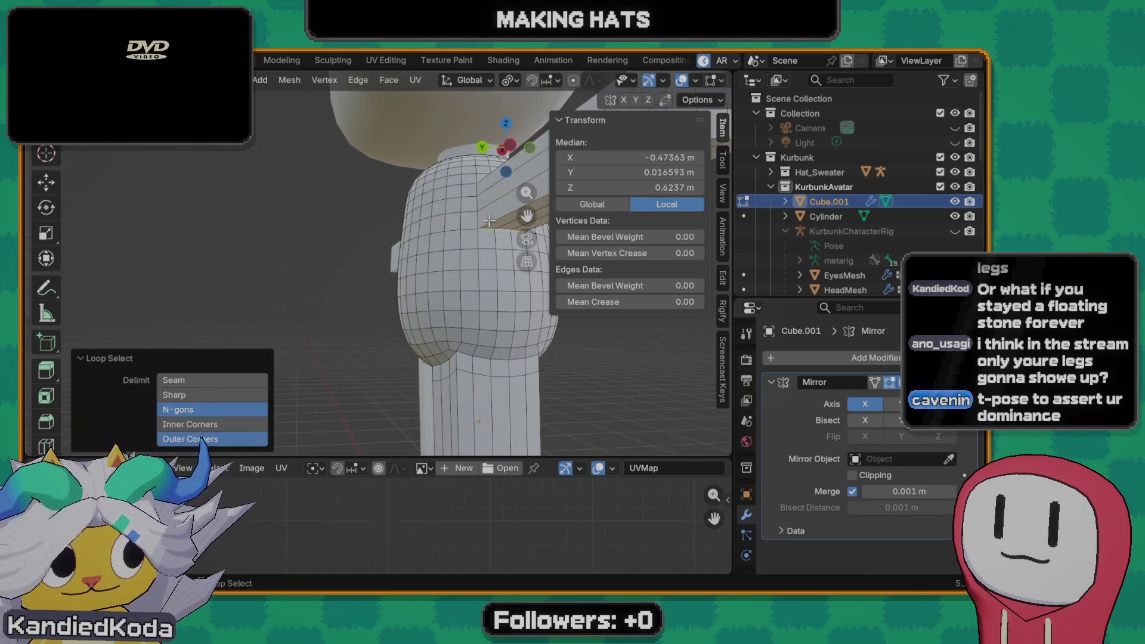
key(F3)
text(loop)
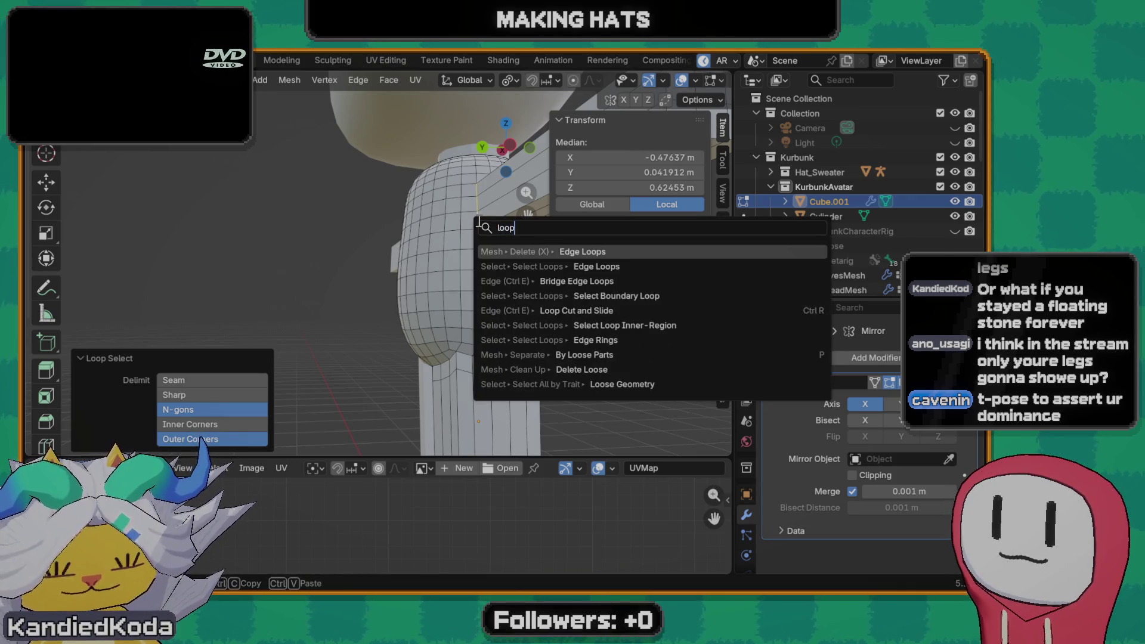
- Dismiss the search and browse the Edge and Mesh menus for a suitable operation
key(BackSpace)
key(BackSpace)
key(BackSpace)
key(BackSpace)
text(circl)
key(Escape)
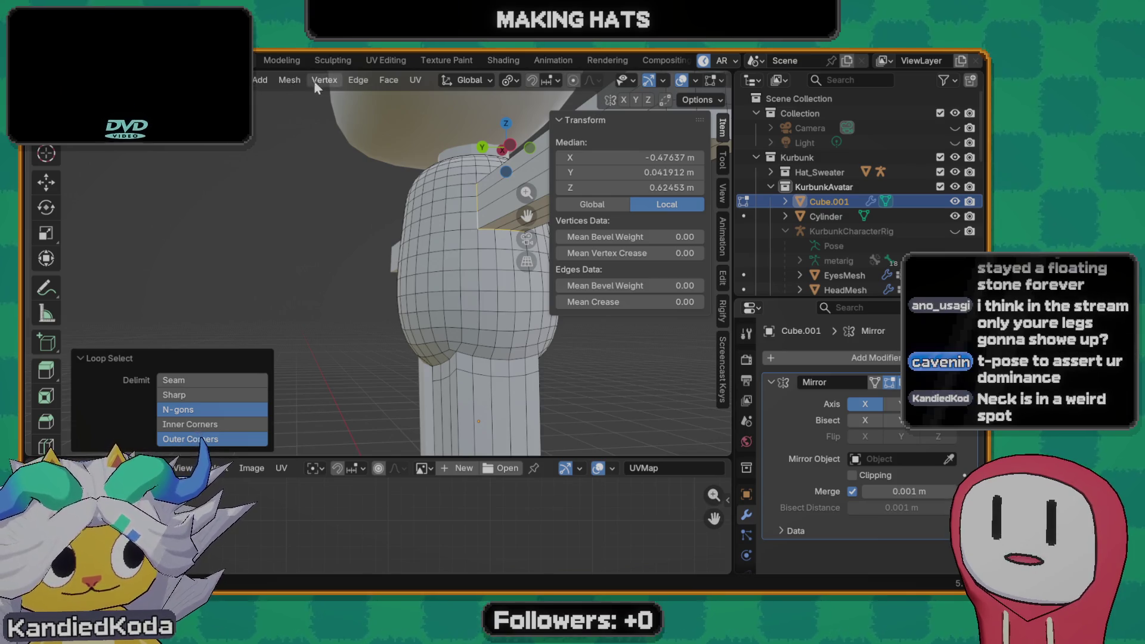
click(355, 81)
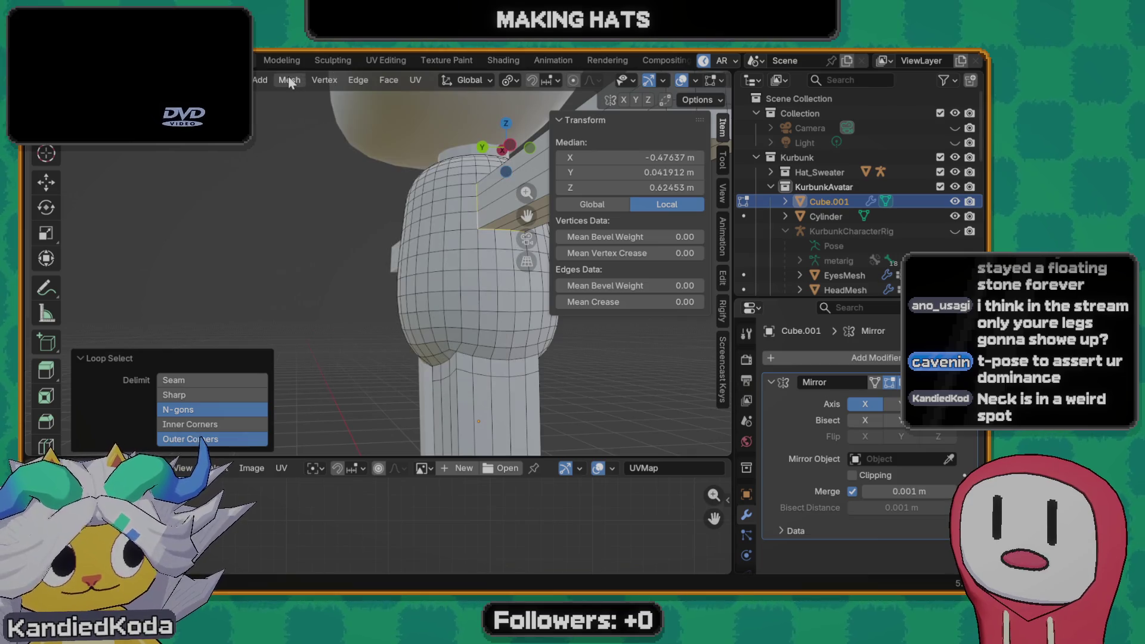
click(287, 80)
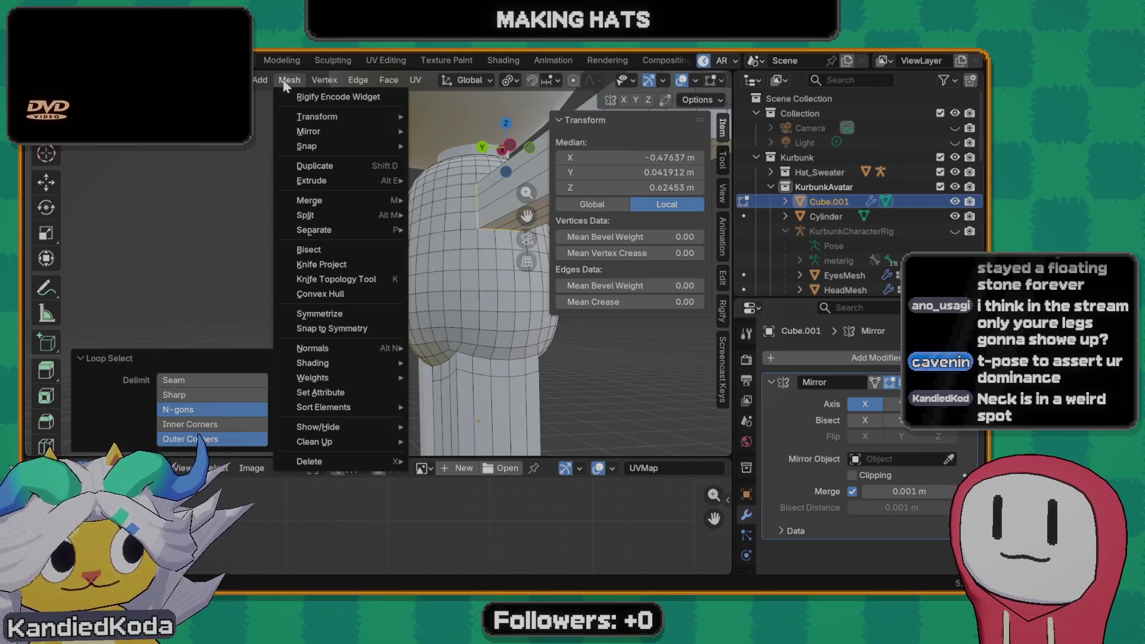
click(283, 80)
- Search 'smooth' and run Smooth Vertices on the selected torso vertices at 0.5 strength
key(F3)
text(roiund)
key(BackSpace)
key(BackSpace)
key(BackSpace)
text(u)
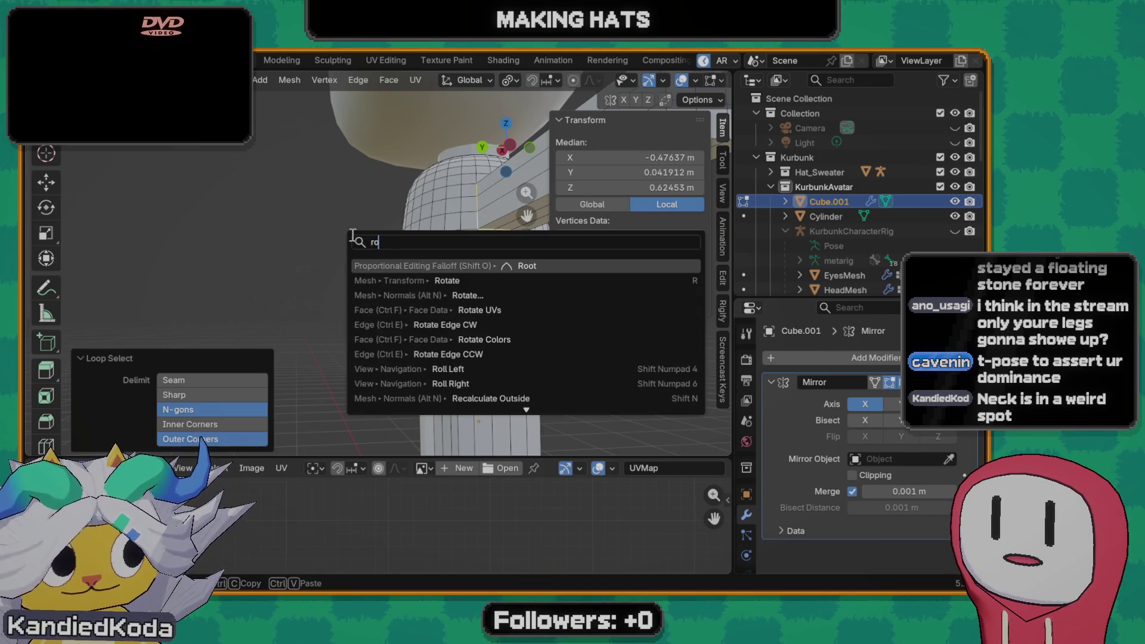
text(nd)
key(BackSpace)
key(BackSpace)
key(BackSpace)
key(BackSpace)
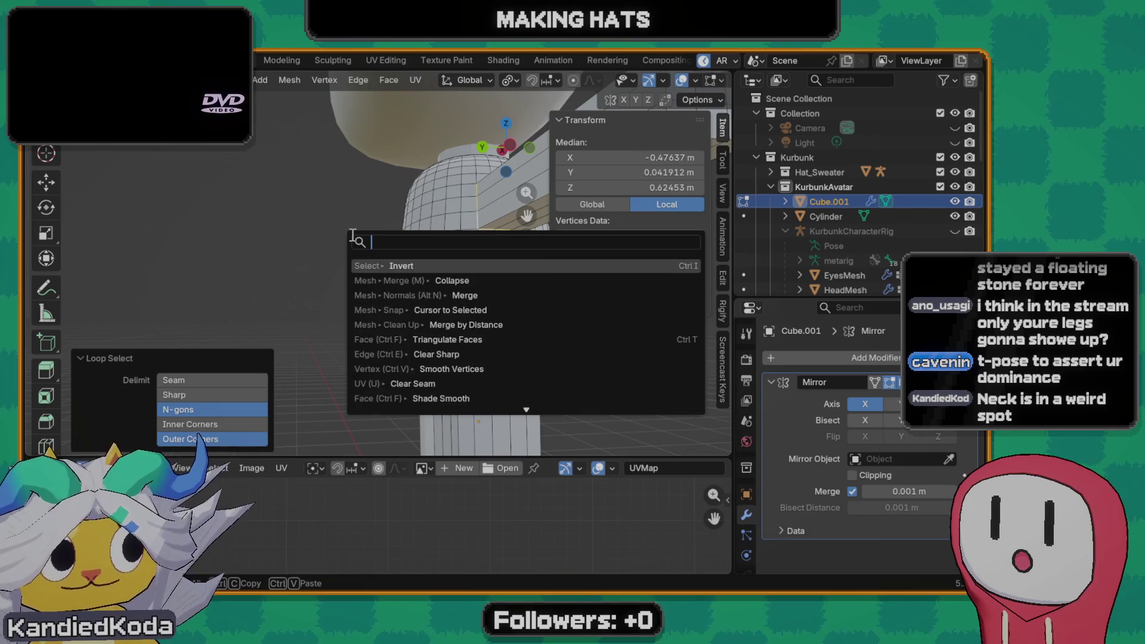
text(s)
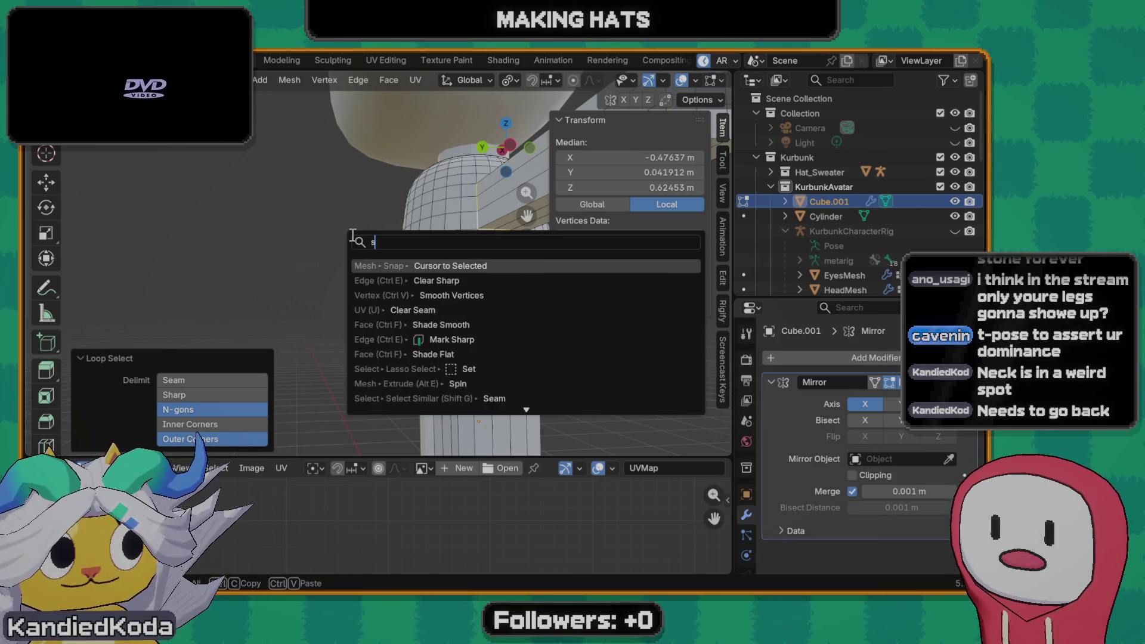
text(moot)
key(Down)
key(Down)
key(Down)
key(Down)
key(Down)
key(Down)
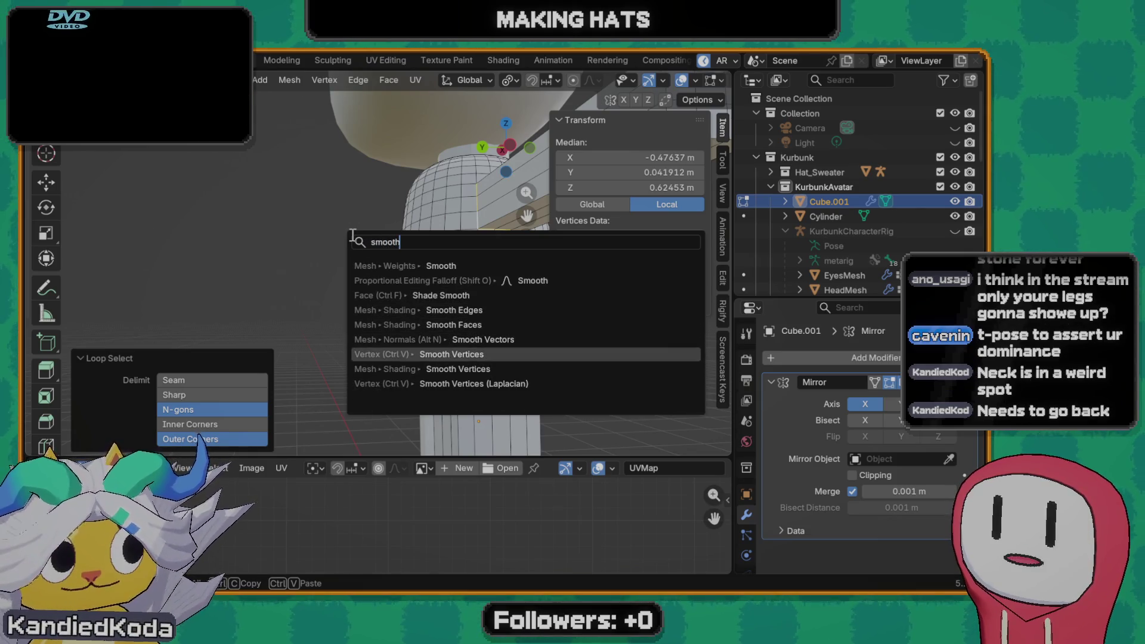
key(Return)
mouse_move(352, 234)
middle_down()
mouse_move(319, 271)
mouse_move(256, 256)
middle_up()
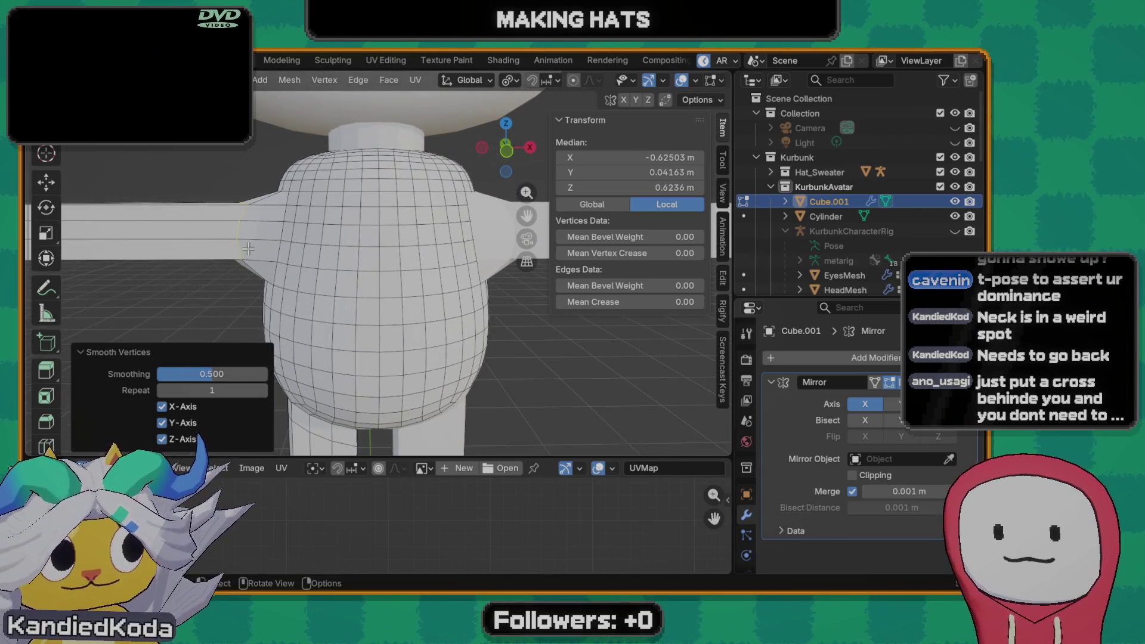
shift+middle_drag(256, 256, 397, 254)
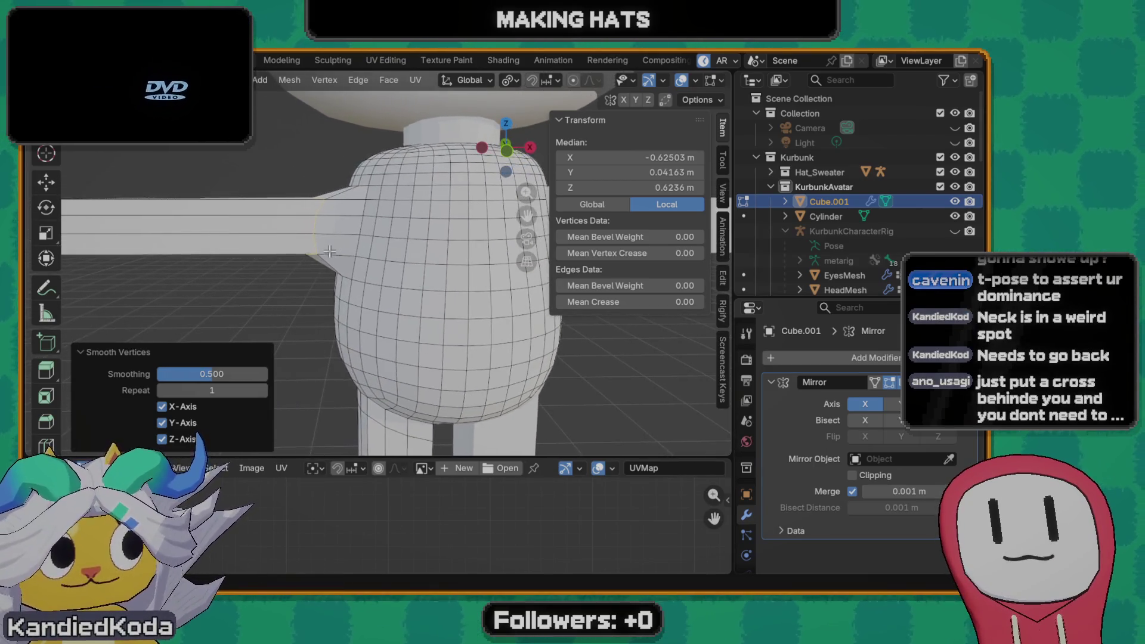
scroll(415, 294, down, 4)
scroll(415, 293, down, 3)
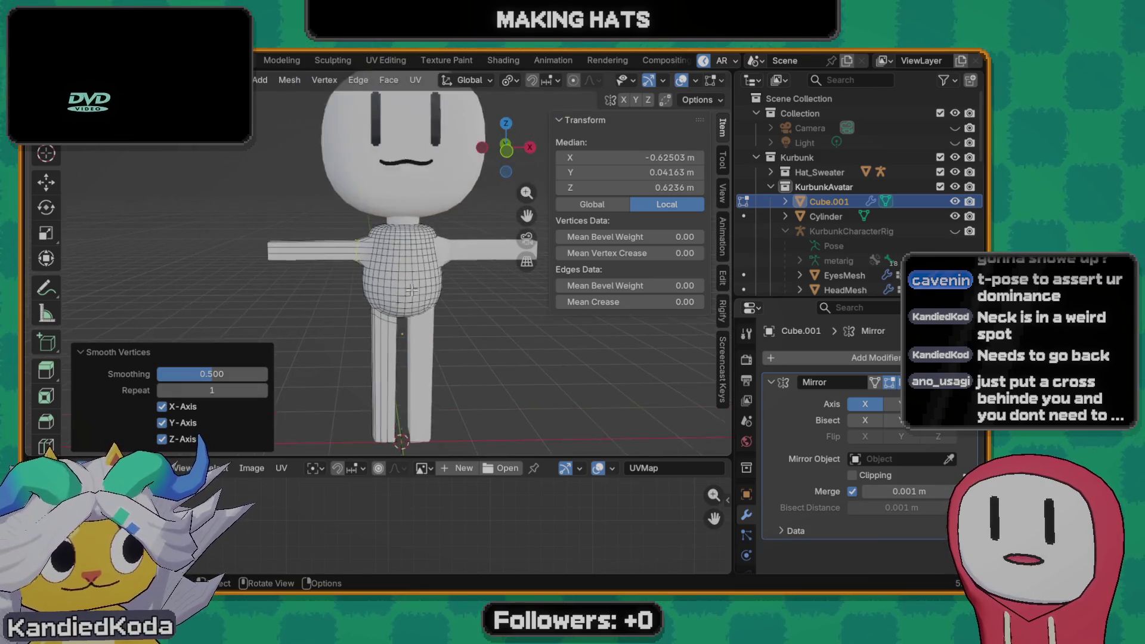
scroll(370, 229, up, 3)
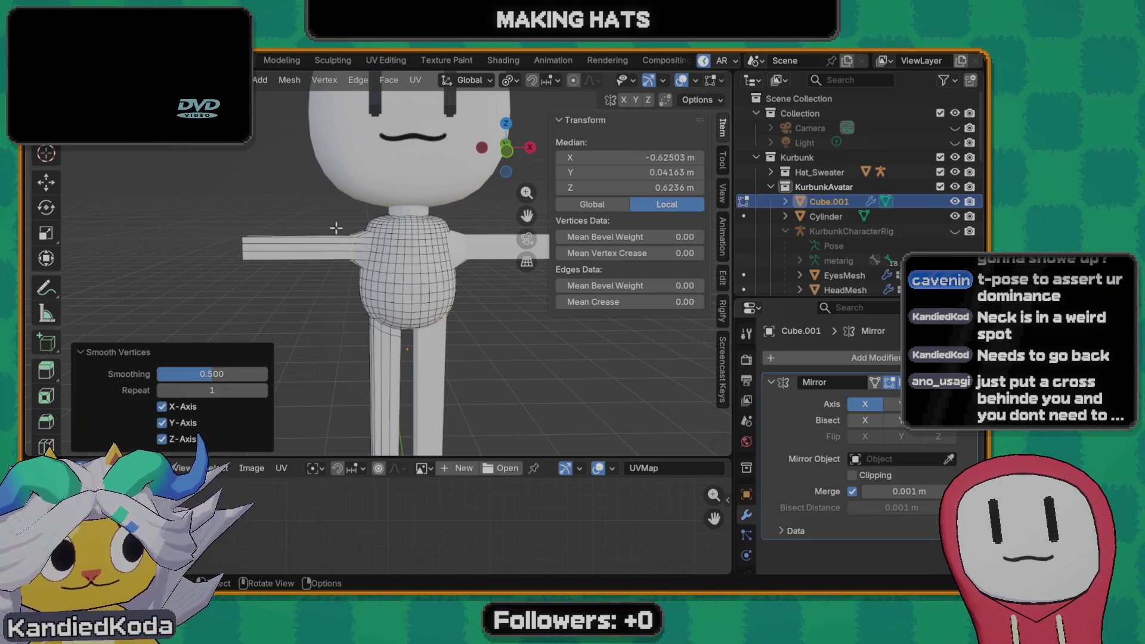
scroll(354, 279, up, 1)
scroll(391, 296, up, 2)
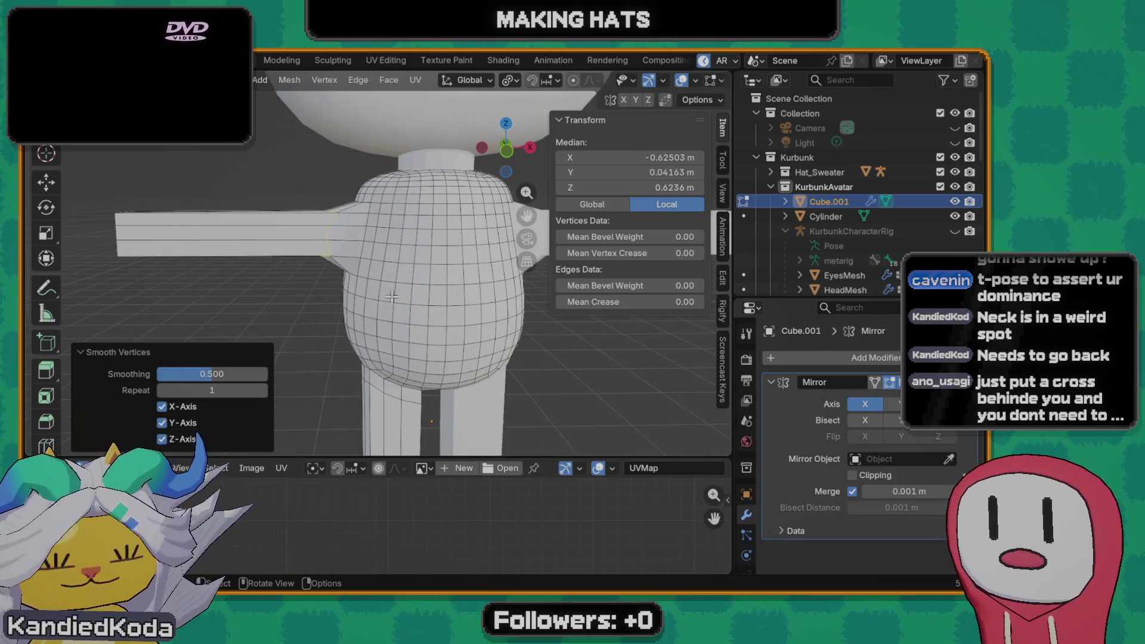
- Slide the torso edges, add a loop cut on the arm and scale the new loop down
key(g)
key(g)
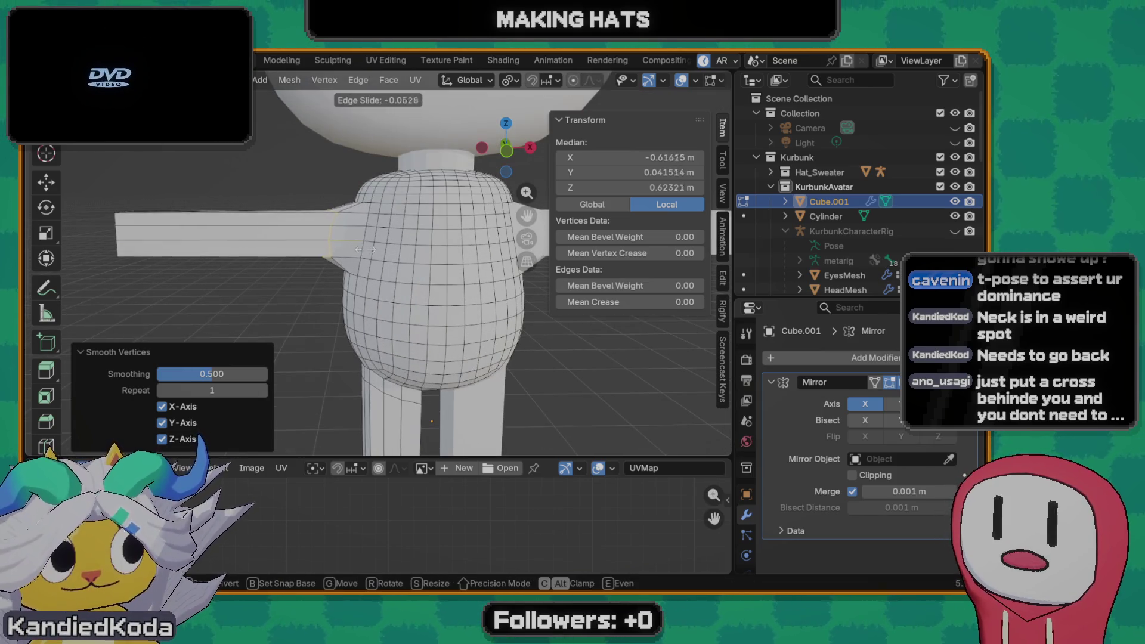
click(434, 240)
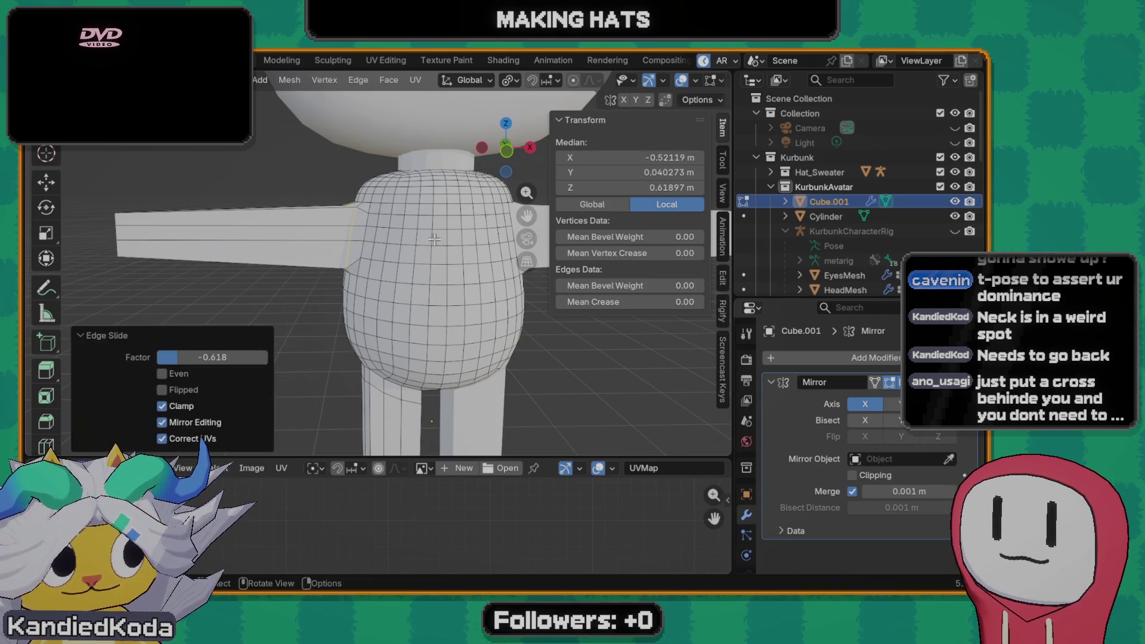
key(ctrl+r)
click(334, 237)
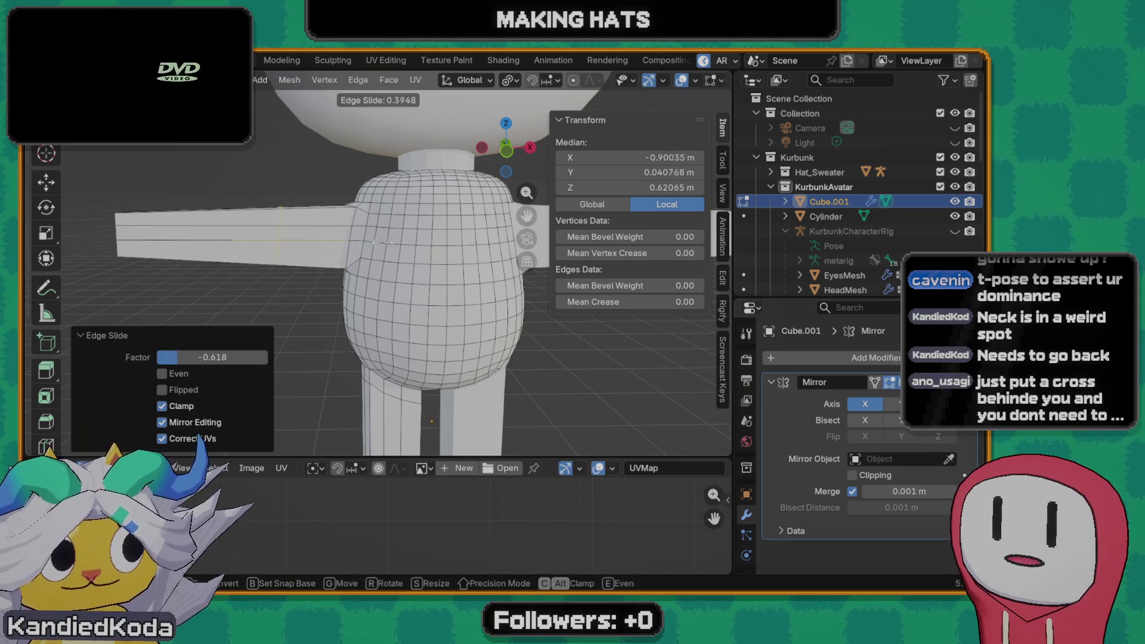
click(417, 249)
key(s)
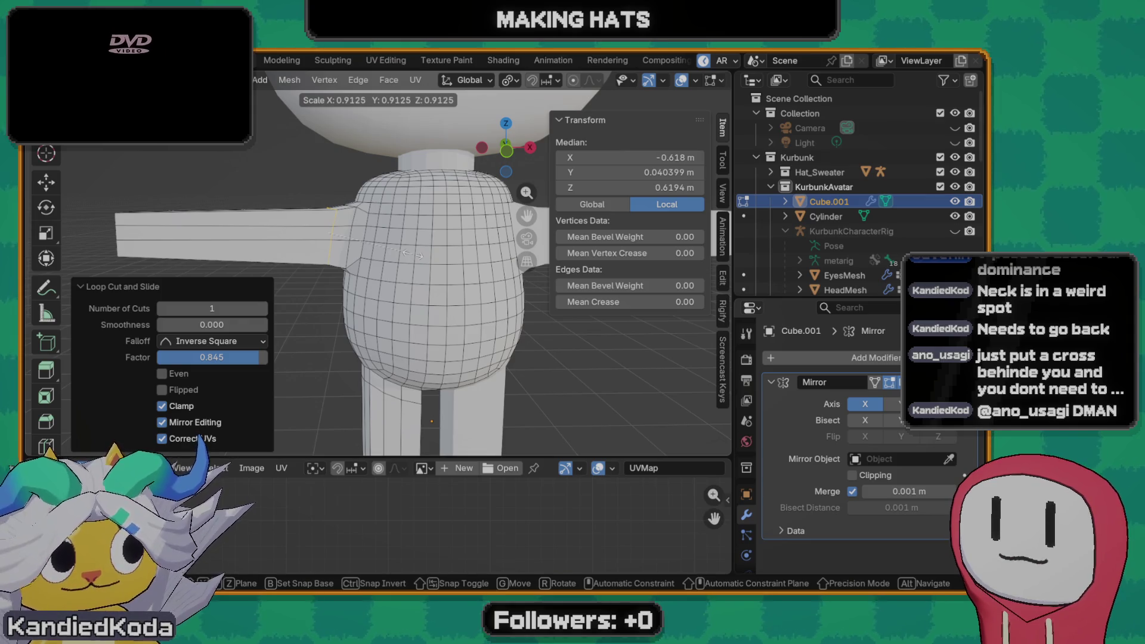
click(369, 293)
- Slide the selected loop again and pick a different loop near the shoulder
key(g)
key(g)
click(388, 285)
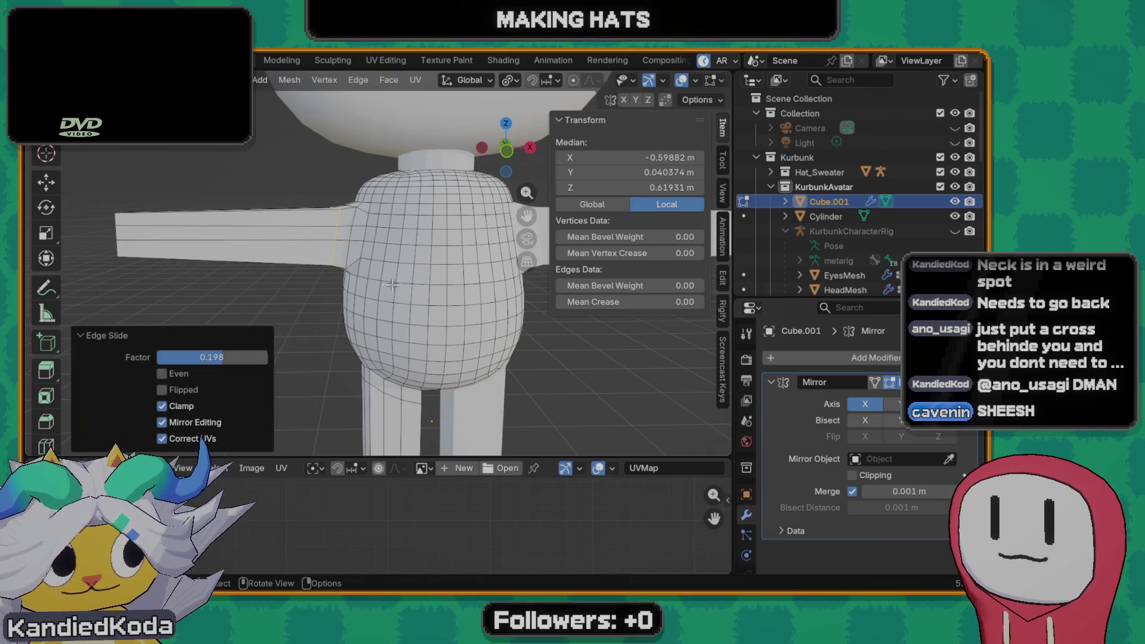
middle_drag(388, 286, 424, 254)
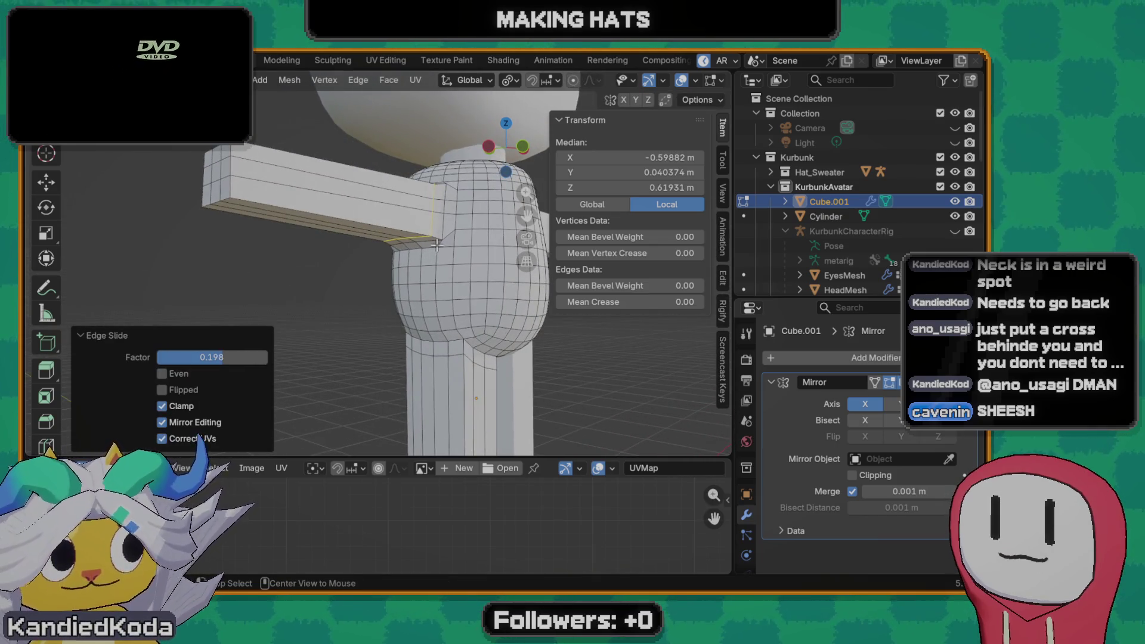
alt+click(432, 250)
middle_drag(440, 247, 442, 244)
scroll(442, 244, up, 2)
- Select the neck loop, shrink it, and return to object mode
alt+click(480, 204)
alt+click(480, 230)
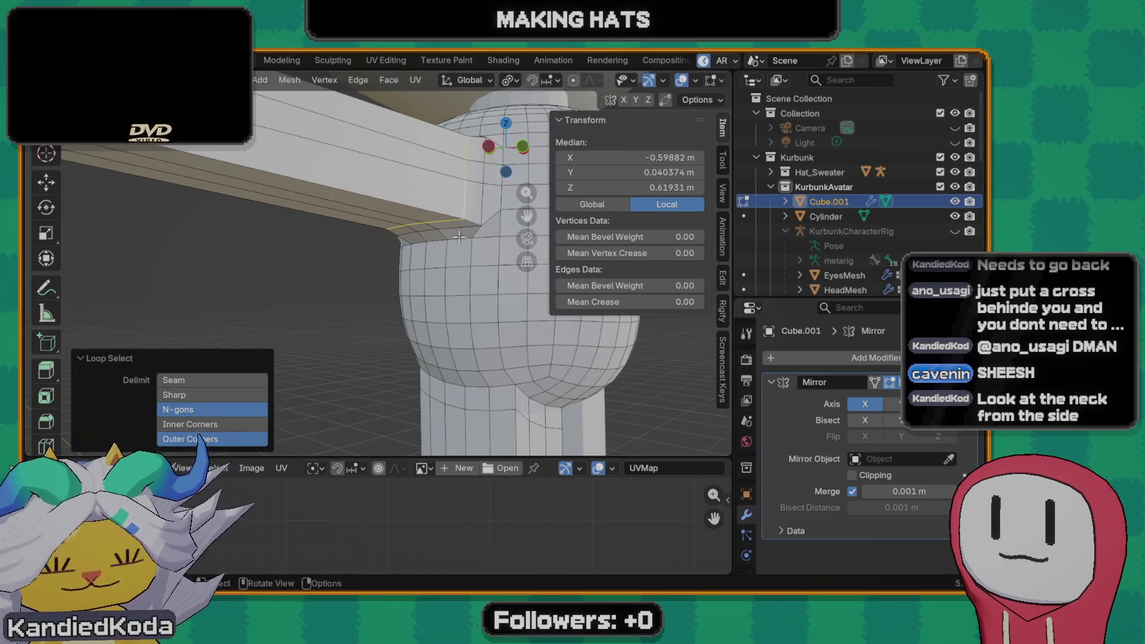
middle_drag(480, 230, 393, 268)
key(s)
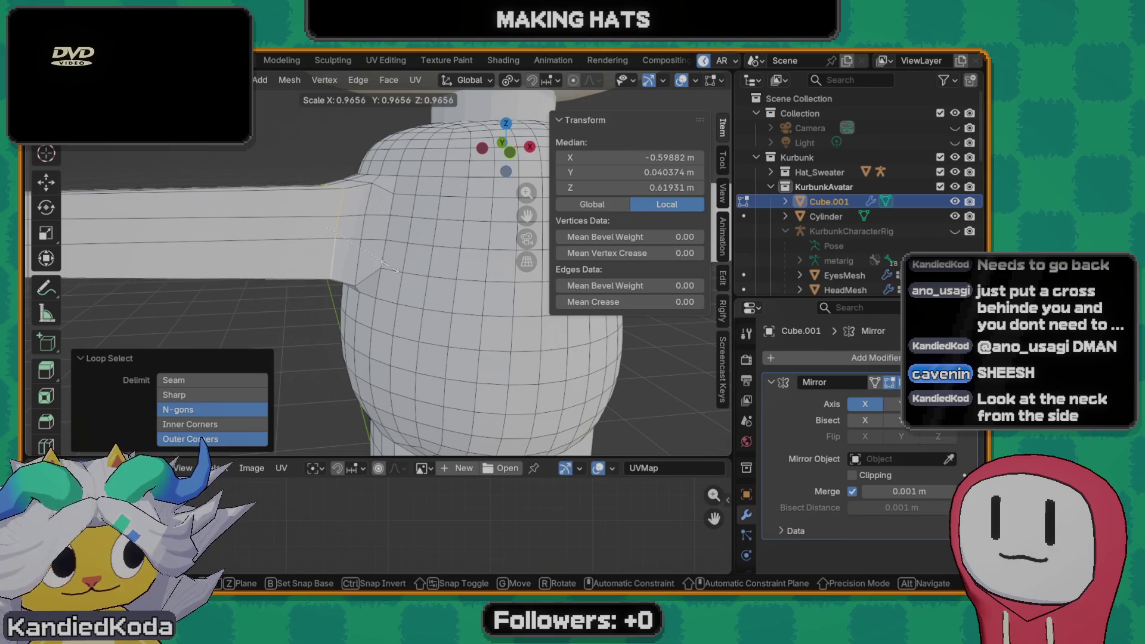
click(408, 293)
scroll(408, 292, down, 4)
key(Tab)
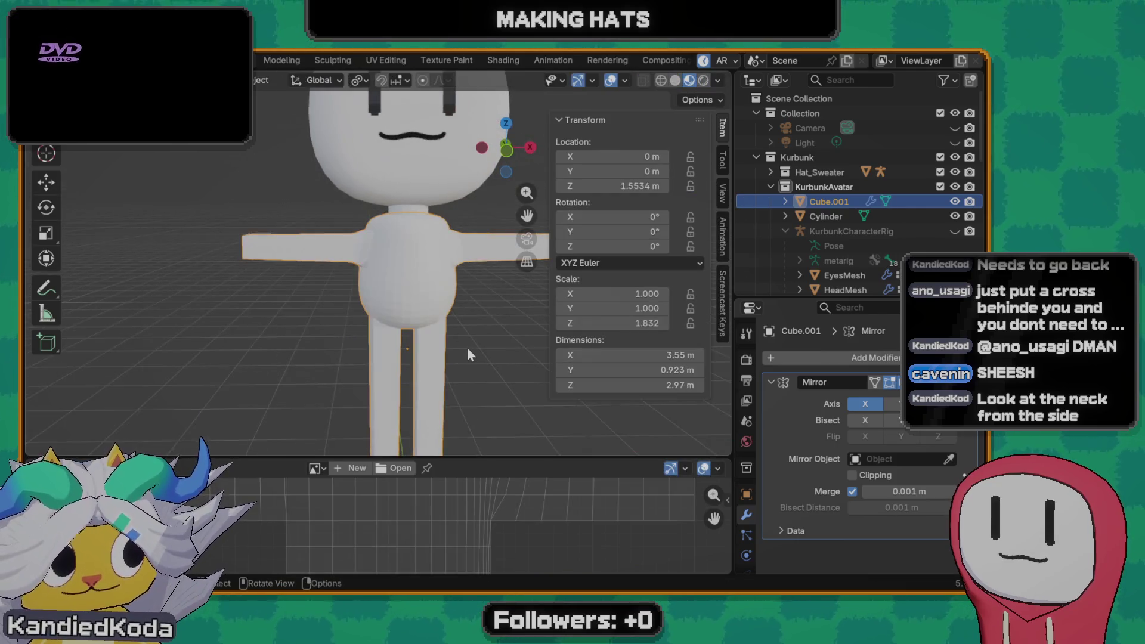
scroll(468, 348, up, 2)
- Enter Edit Mode on the body mesh Cube.001 and select the arm-end vertices
mouse_move(467, 347)
middle_down()
mouse_move(356, 341)
mouse_move(422, 258)
middle_up()
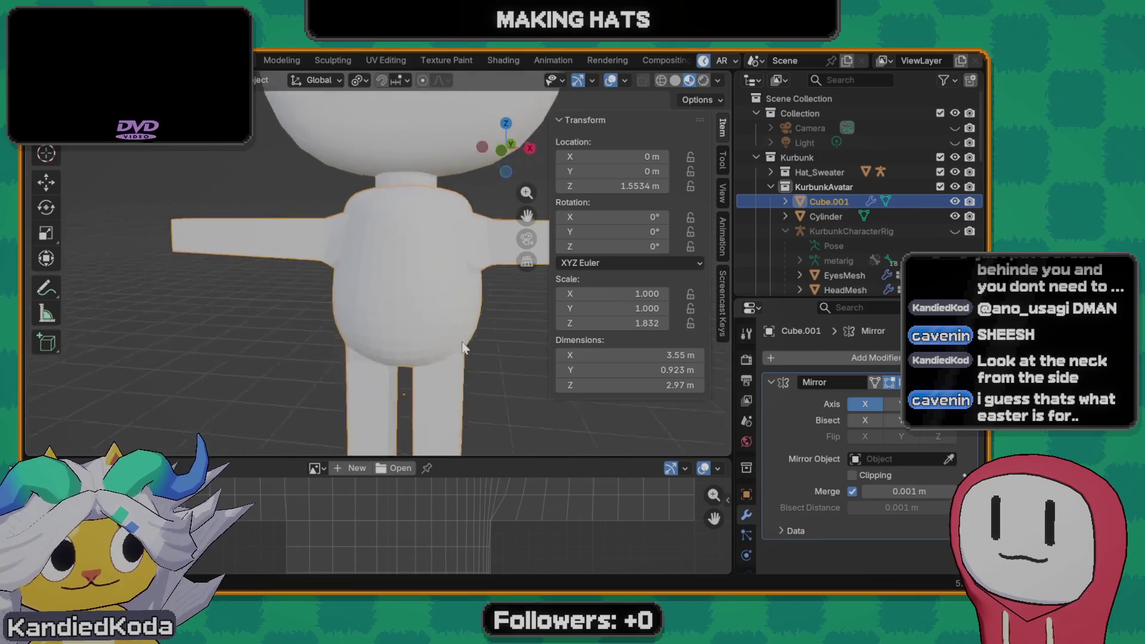
scroll(422, 258, down, 3)
middle_drag(423, 270, 383, 265)
scroll(389, 266, up, 3)
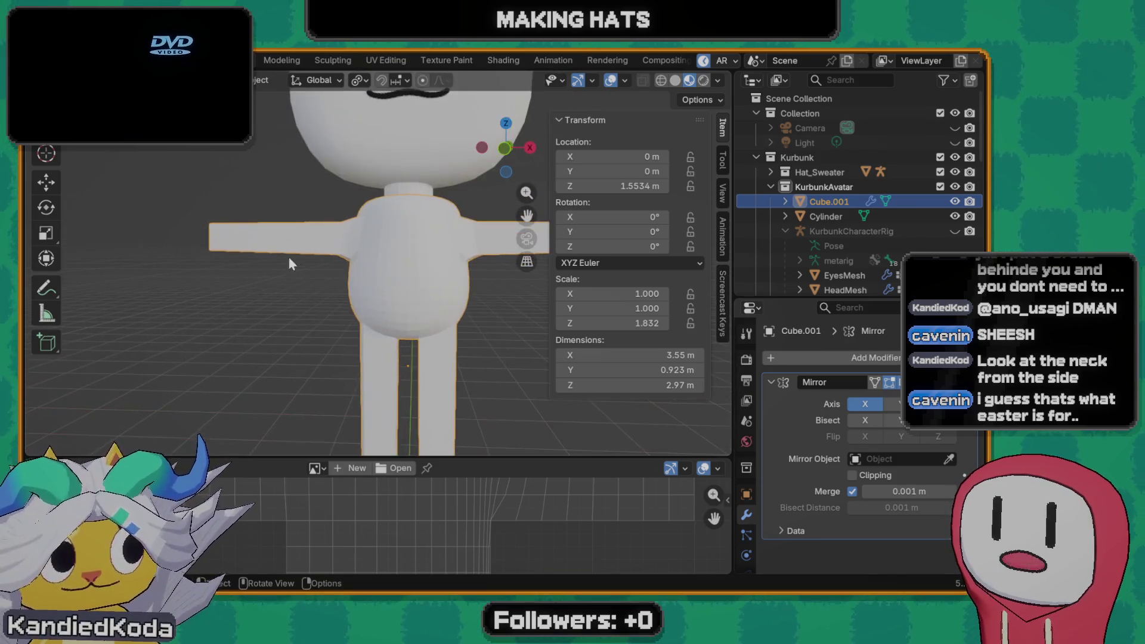
middle_drag(288, 257, 371, 256)
scroll(313, 246, up, 3)
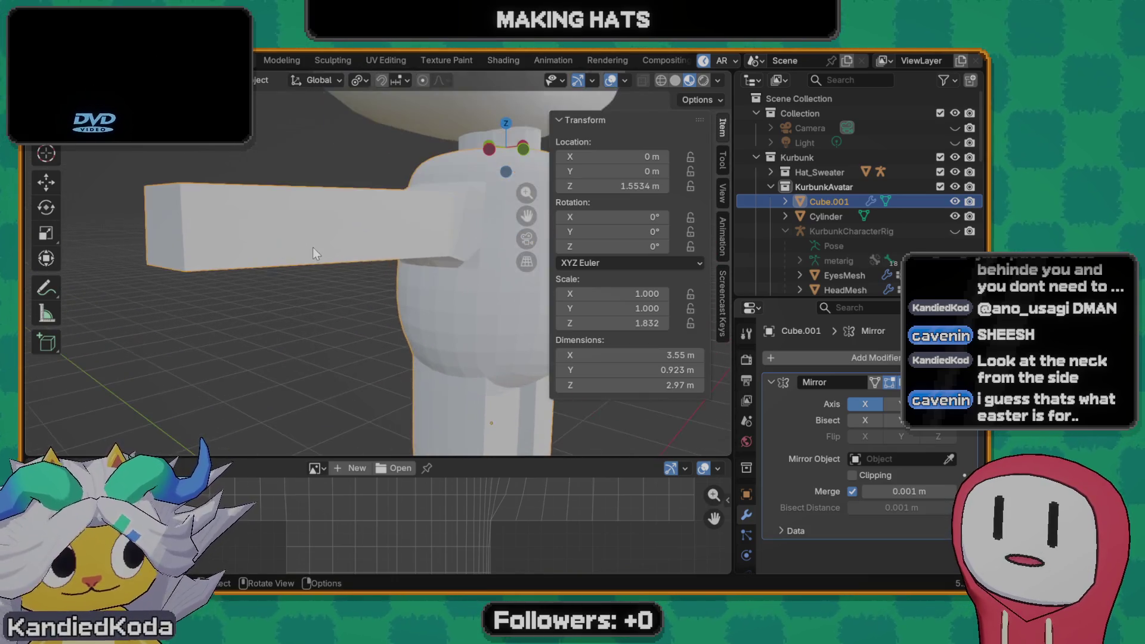
key(Tab)
key(alt+a)
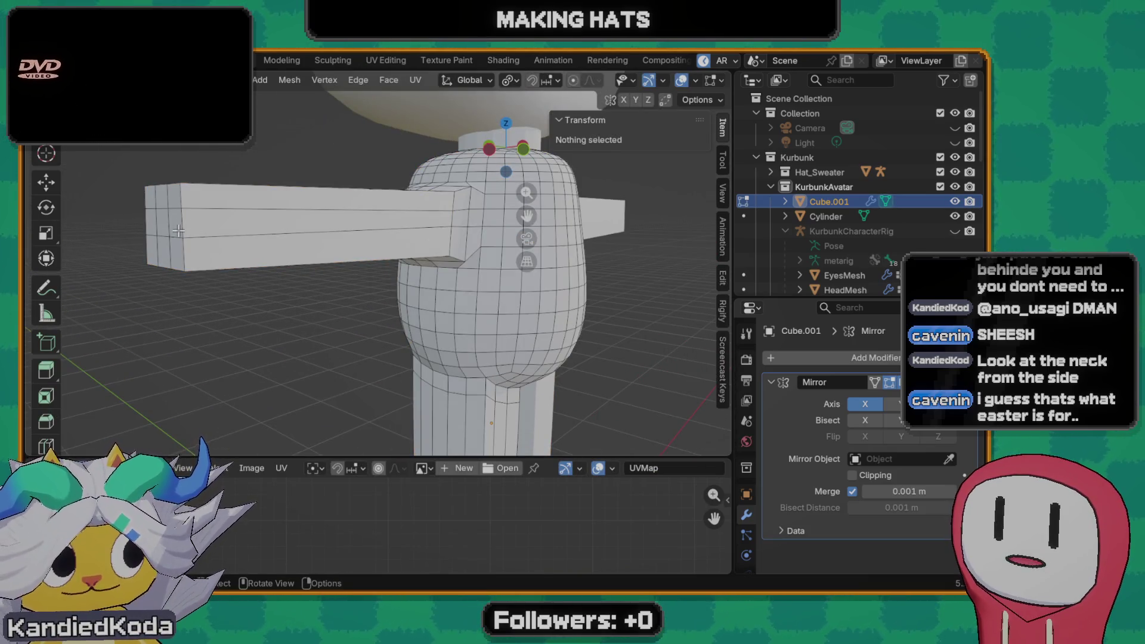
click(176, 227)
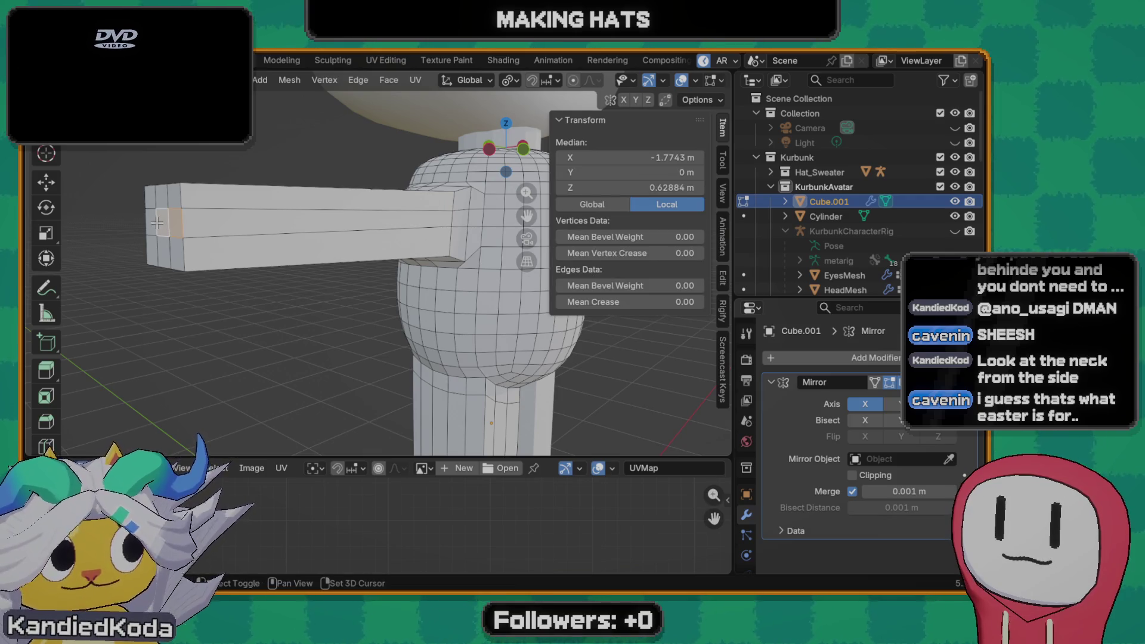
middle_drag(156, 223, 204, 259)
- Shift the arm-end vertices along X, then slide them along their normals
key(g)
key(x)
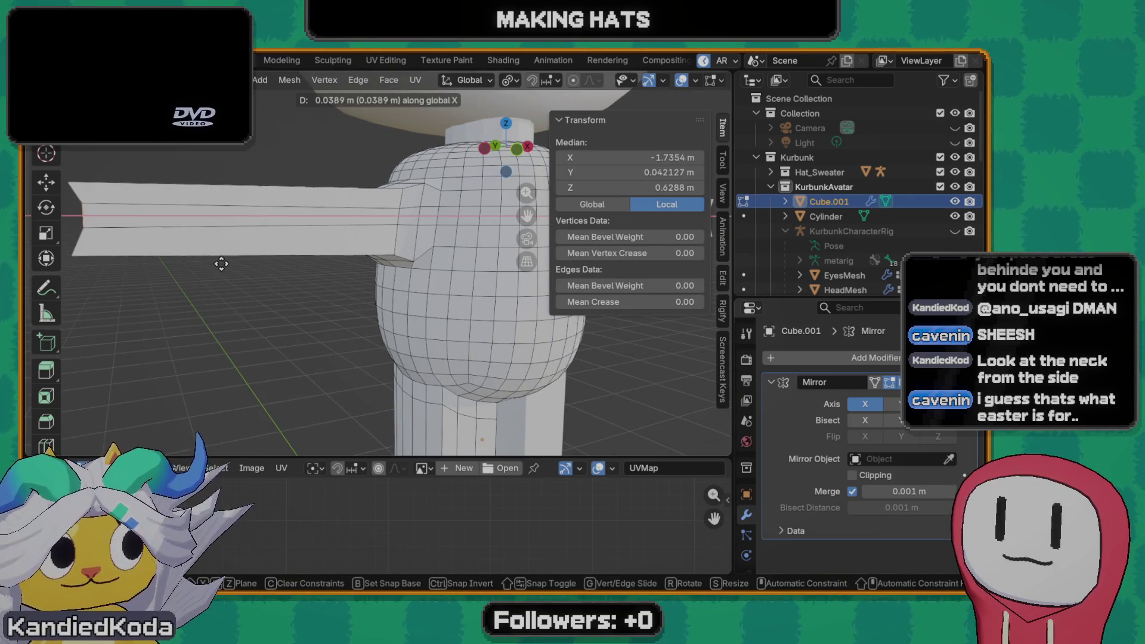
click(220, 270)
key(g)
key(z)
key(z)
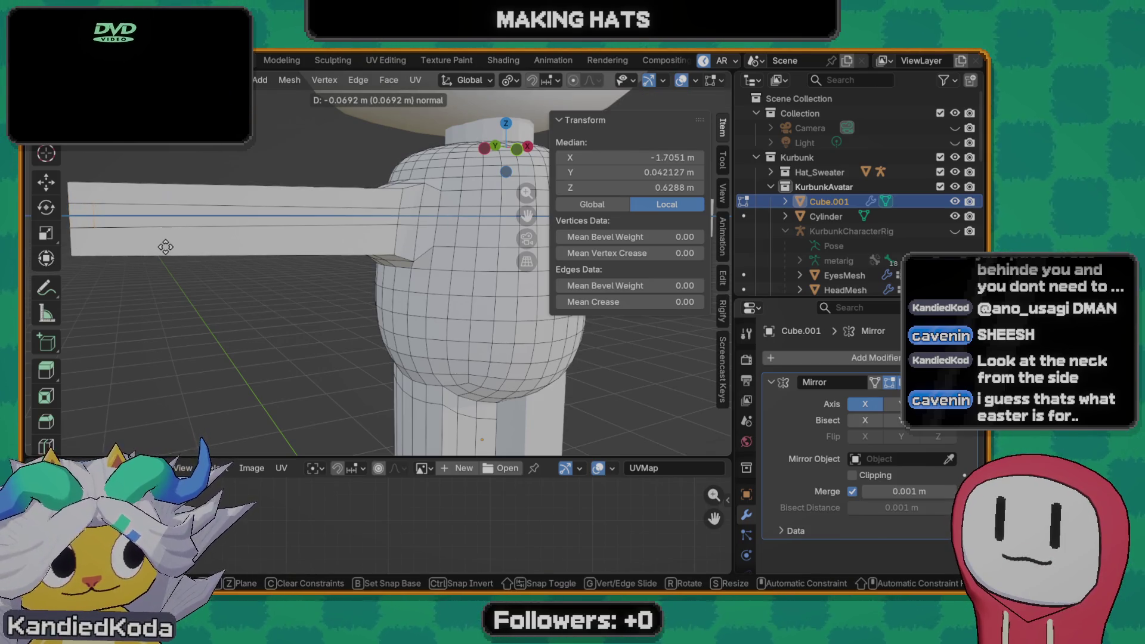
click(166, 247)
middle_drag(165, 247, 225, 245)
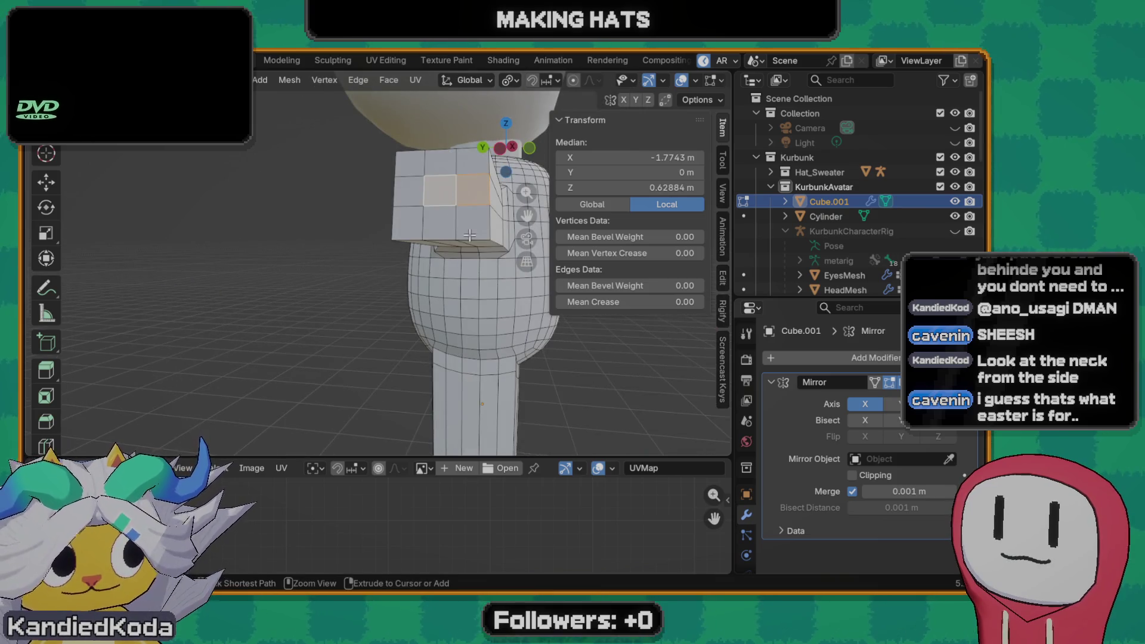
mouse_move(469, 235)
middle_down()
mouse_move(405, 287)
mouse_move(446, 303)
mouse_move(258, 233)
mouse_move(293, 244)
middle_up()
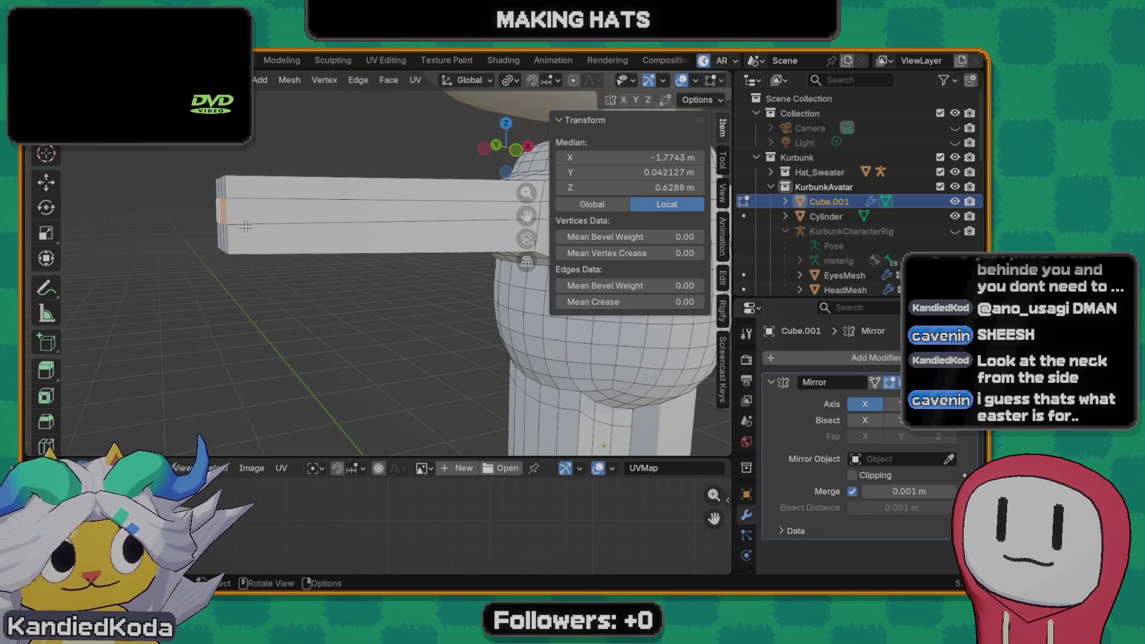
- Make a final normal-direction adjustment to the arm tip and check it from the front
key(g)
key(z)
key(z)
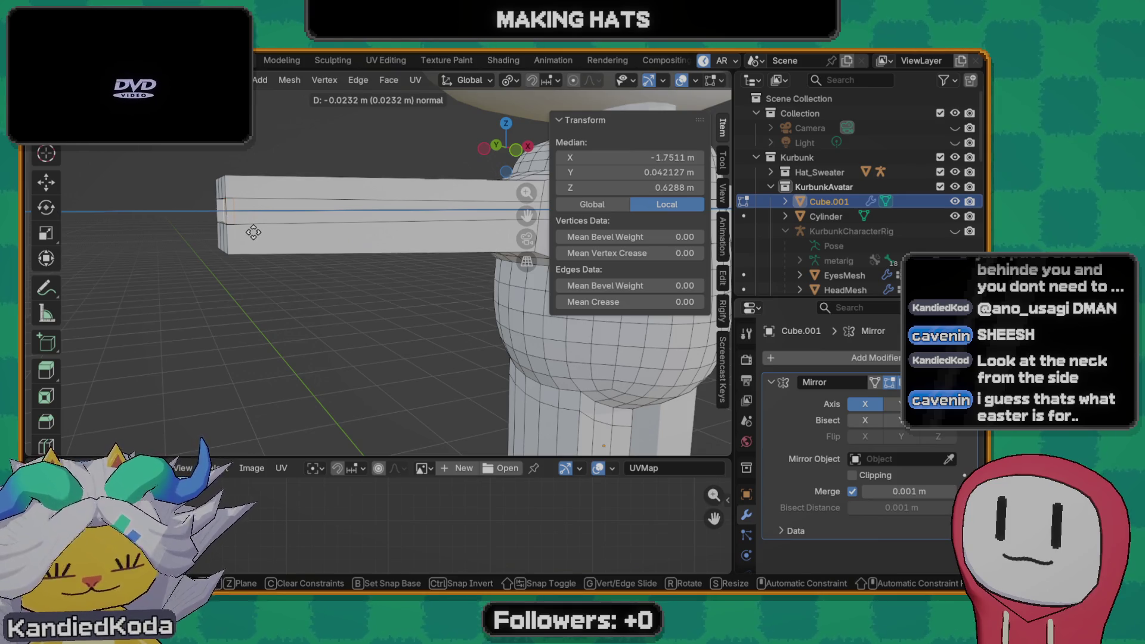
click(251, 228)
mouse_move(226, 237)
middle_down()
mouse_move(274, 235)
mouse_move(85, 248)
mouse_move(200, 240)
middle_up()
scroll(200, 240, down, 5)
mouse_move(304, 294)
middle_down()
mouse_move(289, 260)
mouse_move(486, 244)
mouse_move(343, 264)
mouse_move(421, 259)
mouse_move(309, 257)
mouse_move(488, 266)
middle_up()
scroll(327, 260, up, 3)
scroll(326, 258, down, 4)
scroll(343, 265, up, 1)
scroll(343, 266, up, 2)
scroll(343, 264, up, 2)
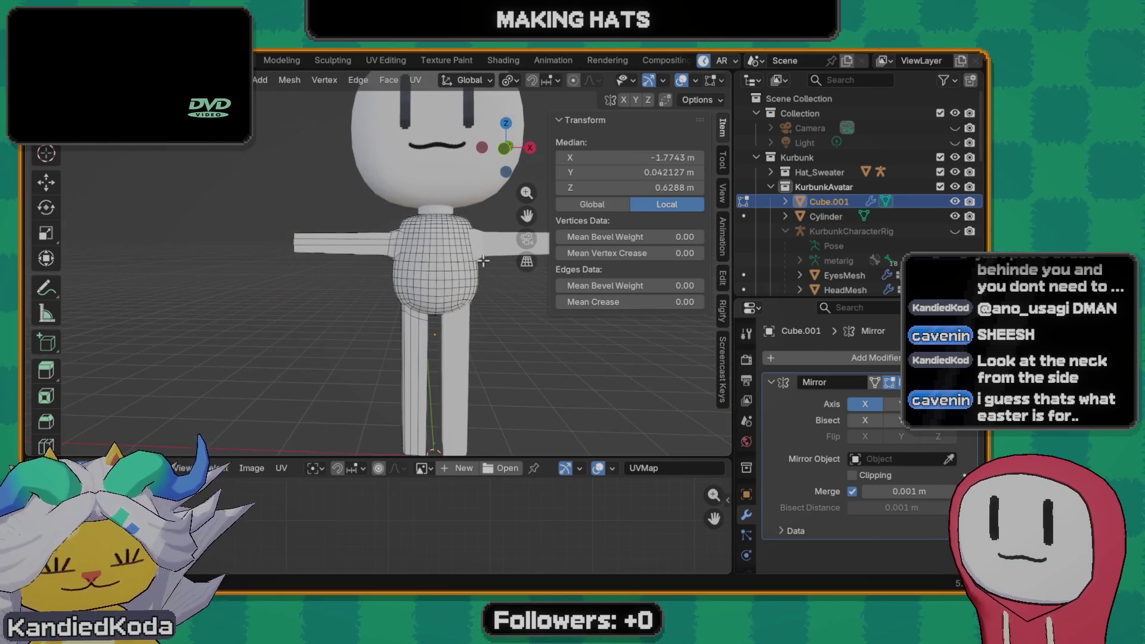
scroll(871, 234, down, 3)
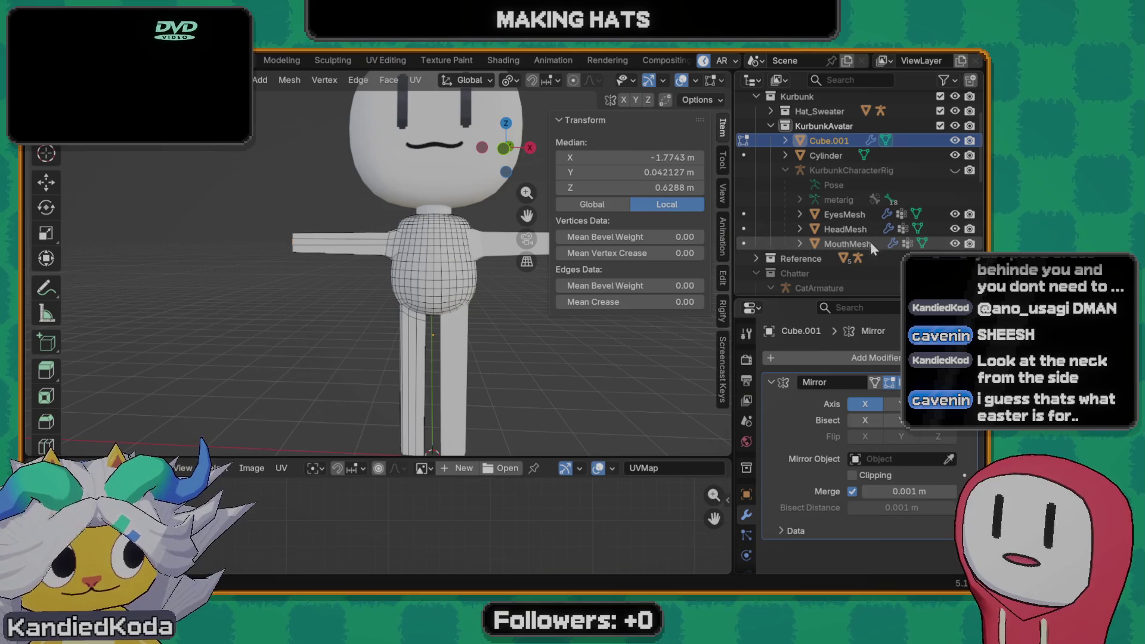
scroll(872, 224, up, 3)
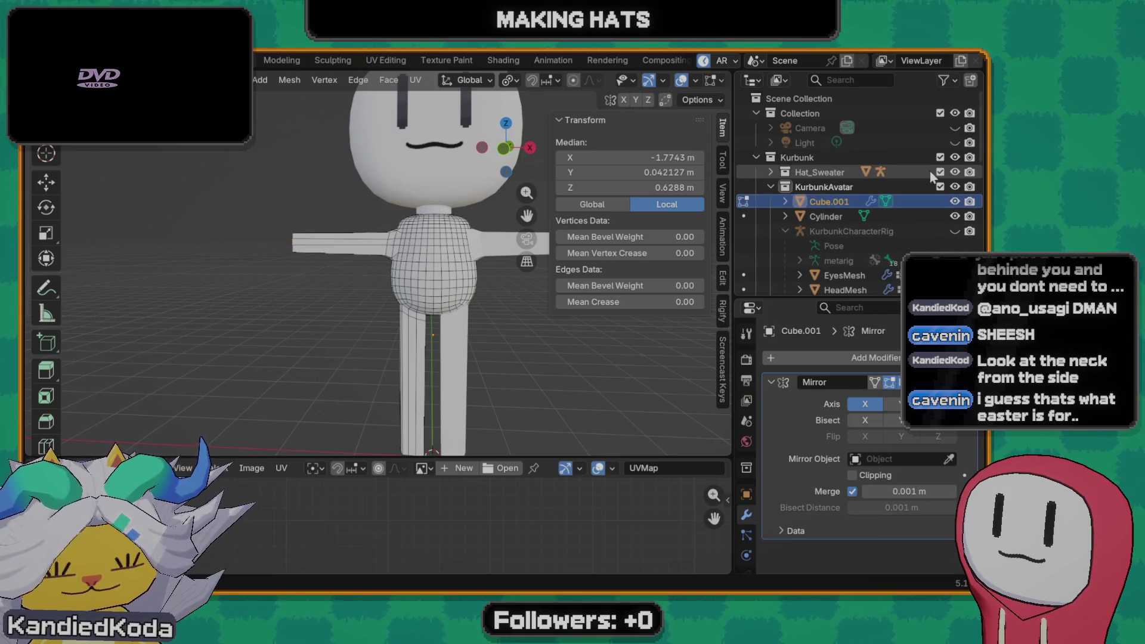
- Show the Sweater mesh over the body for comparison, then hide CharacterRigSweater and the Hat_Sweater collection
click(774, 171)
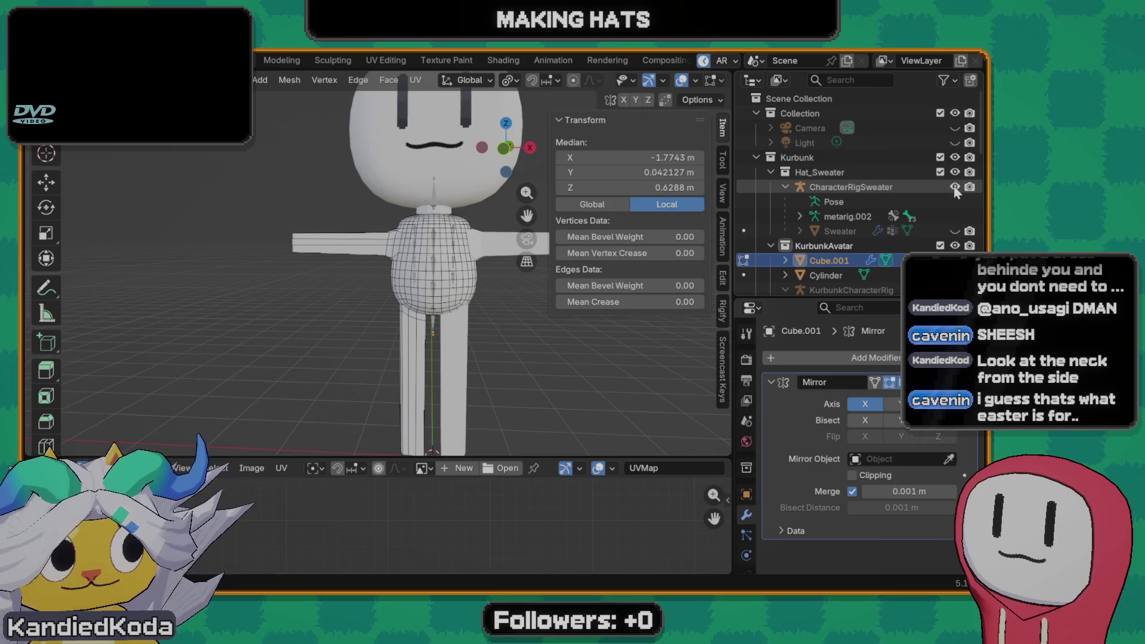
click(955, 232)
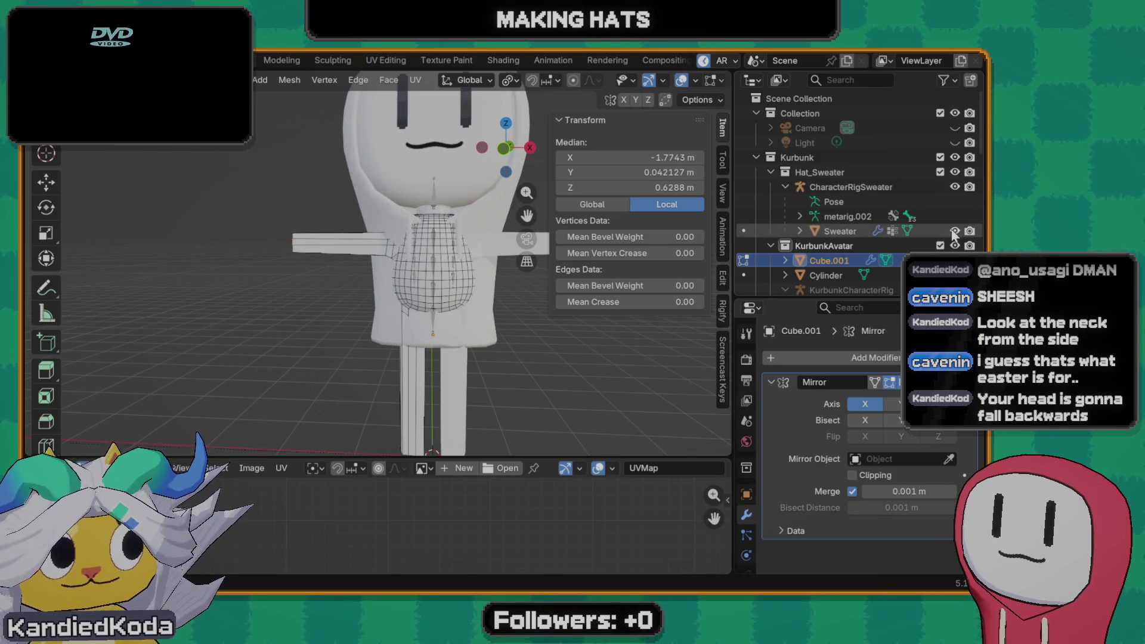
scroll(481, 262, down, 3)
scroll(465, 277, up, 5)
mouse_move(465, 278)
middle_down()
mouse_move(327, 282)
mouse_move(376, 280)
middle_up()
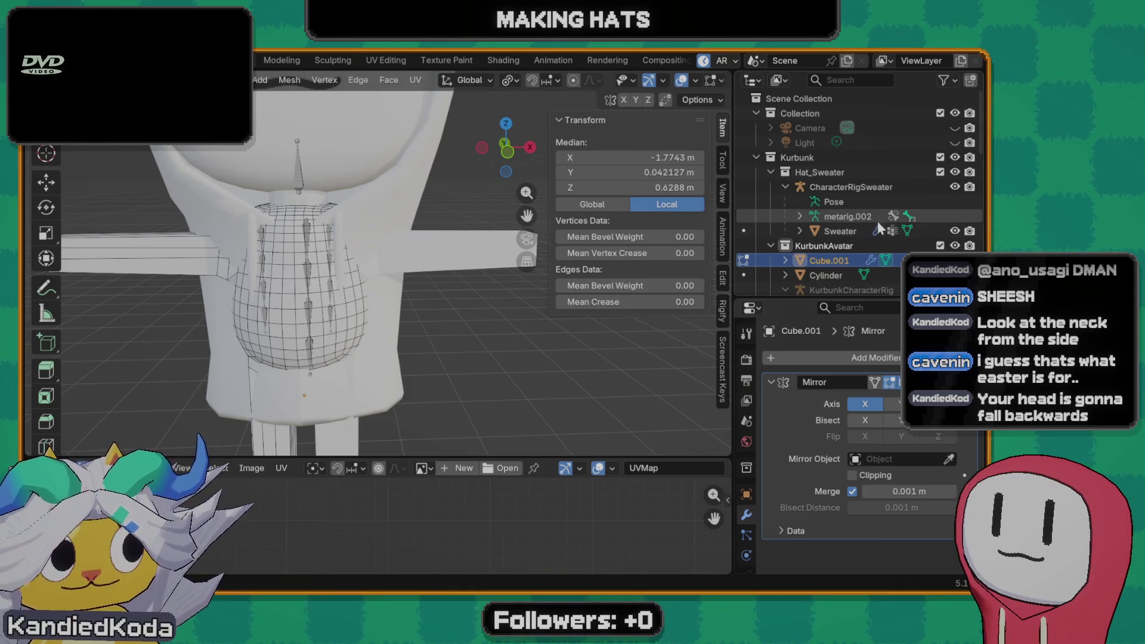
click(956, 188)
click(957, 172)
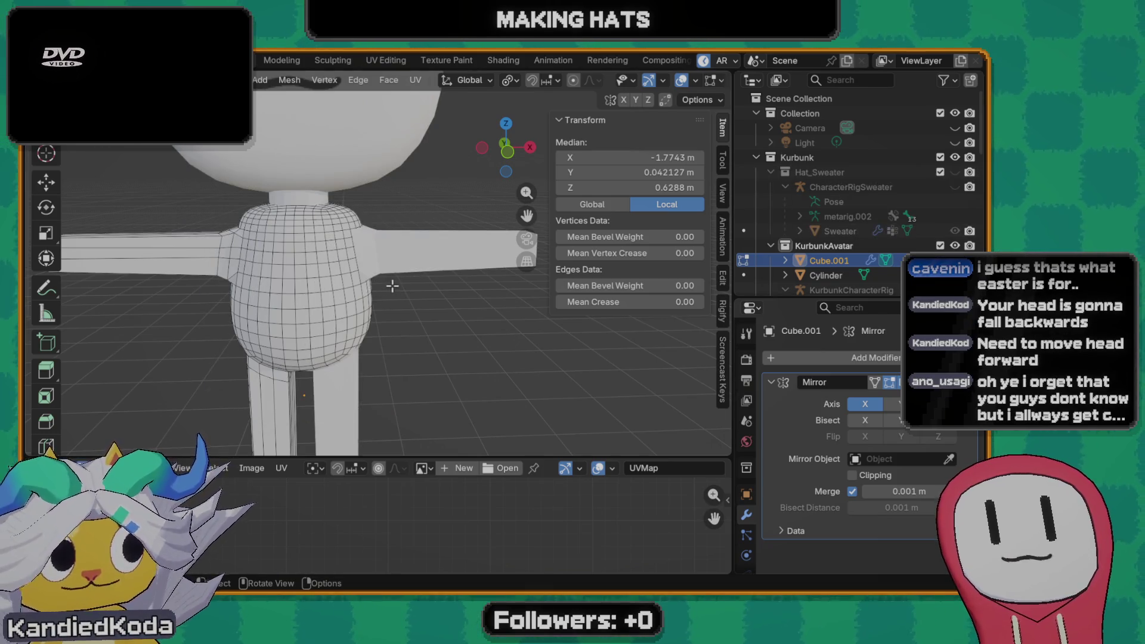
- Inspect the body from side and front views and return to object mode
mouse_move(353, 268)
middle_down()
mouse_move(237, 242)
mouse_move(340, 324)
middle_up()
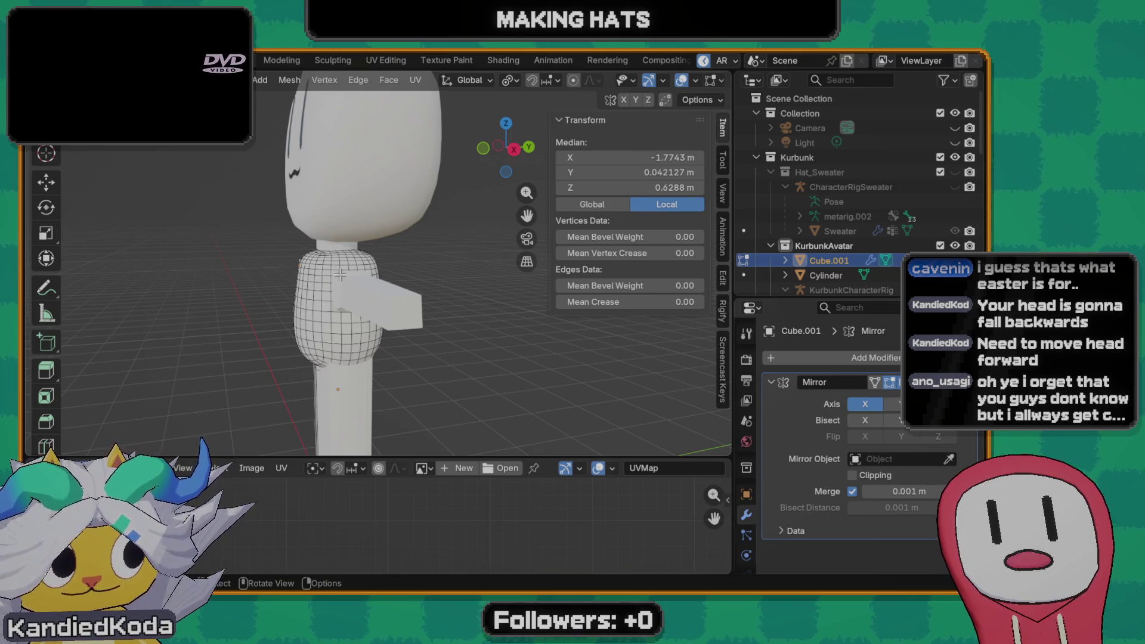
middle_drag(340, 276, 317, 297)
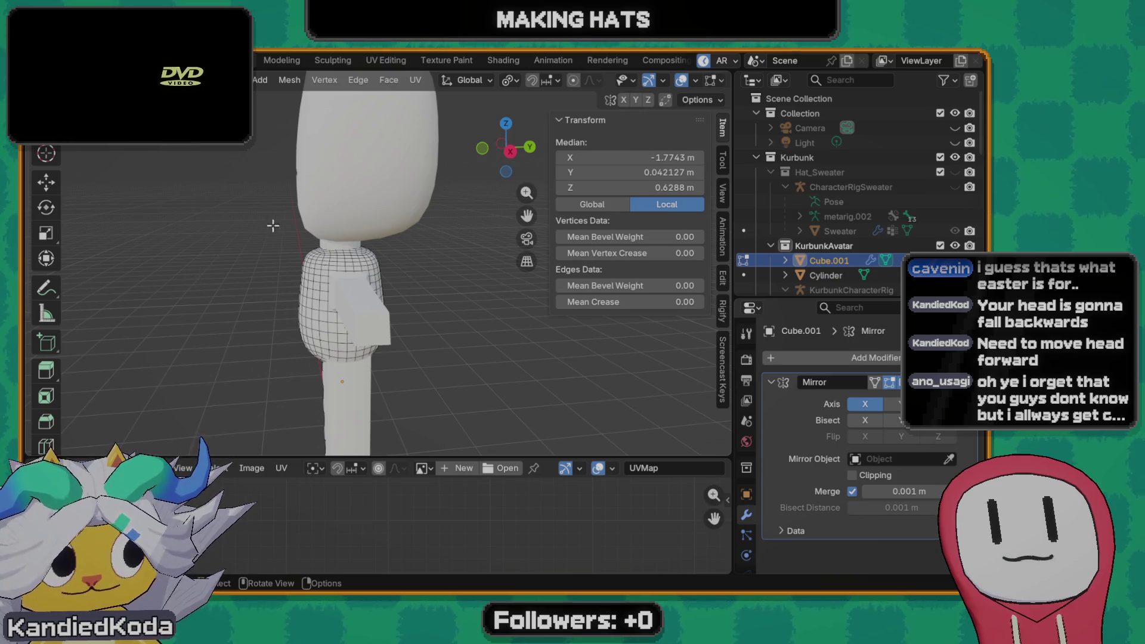
mouse_move(273, 226)
middle_down()
mouse_move(263, 236)
mouse_move(295, 269)
middle_up()
scroll(263, 237, down, 3)
mouse_move(431, 329)
middle_down()
mouse_move(421, 304)
mouse_move(447, 278)
middle_up()
scroll(421, 304, up, 3)
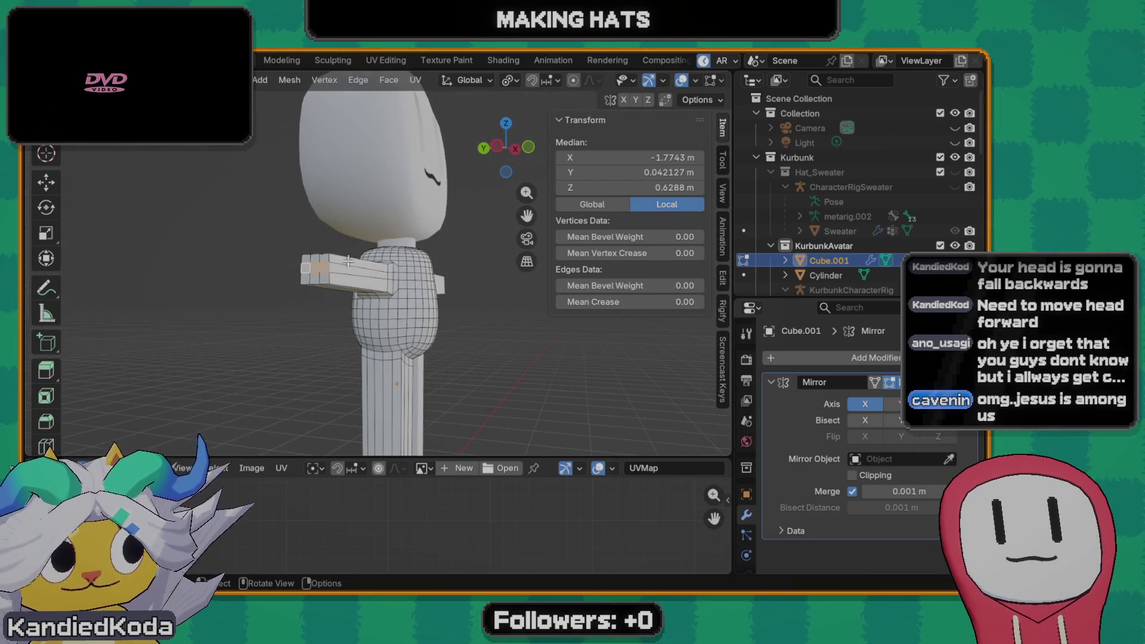
middle_drag(336, 297, 399, 294)
key(Tab)
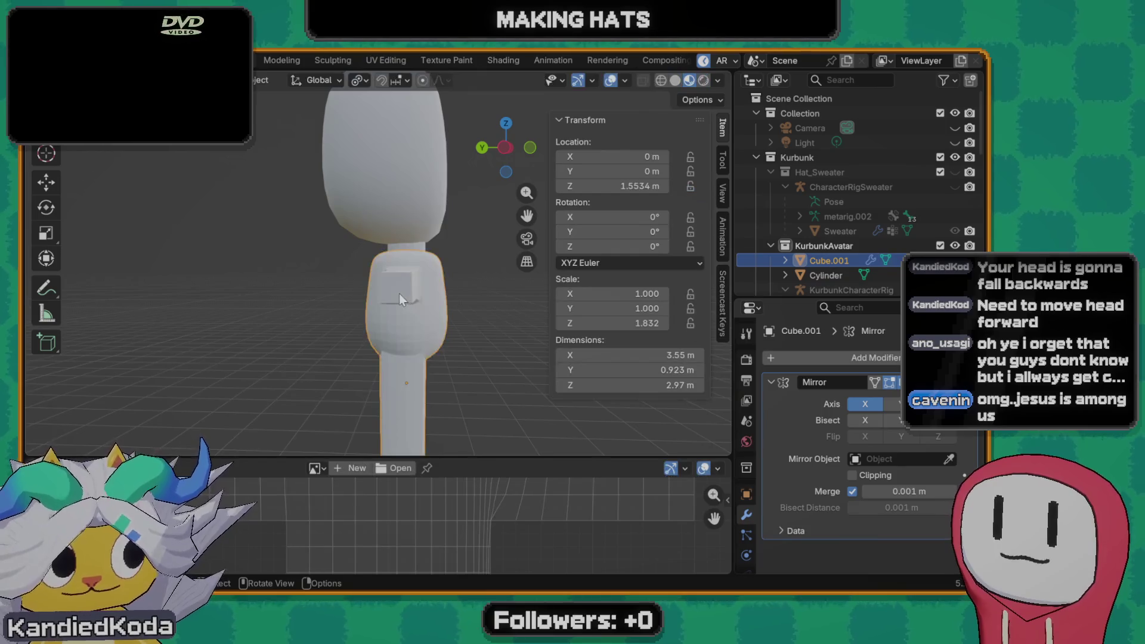
scroll(399, 293, up, 2)
- Re-enter Edit Mode on the body mesh and select the arm's end face
key(Tab)
middle_drag(428, 307, 395, 323)
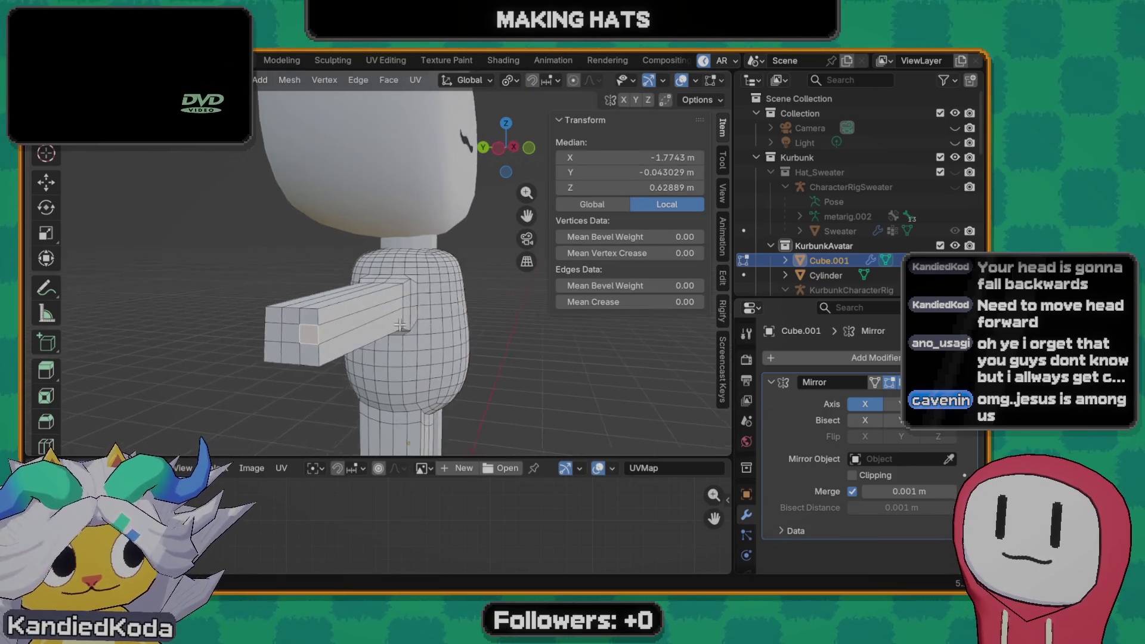
mouse_move(296, 334)
middle_down()
mouse_move(251, 337)
mouse_move(212, 315)
mouse_move(265, 334)
mouse_move(271, 356)
middle_up()
key(g)
click(276, 337)
click(266, 334)
- Try sliding the end face along X, then undo the move after checking it
key(g)
key(y)
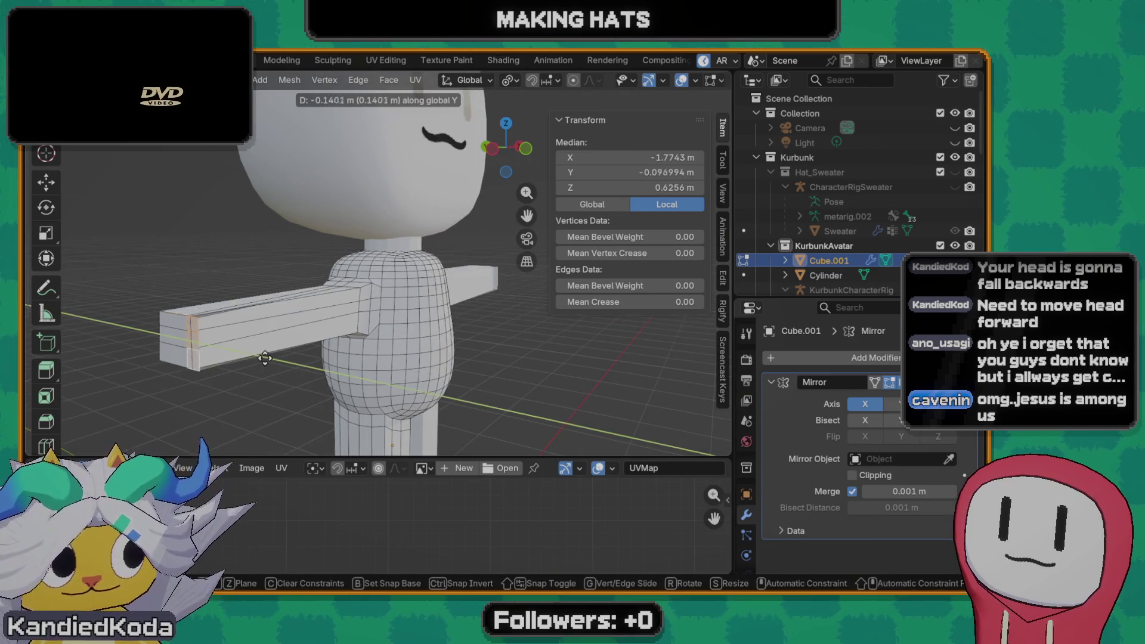
key(x)
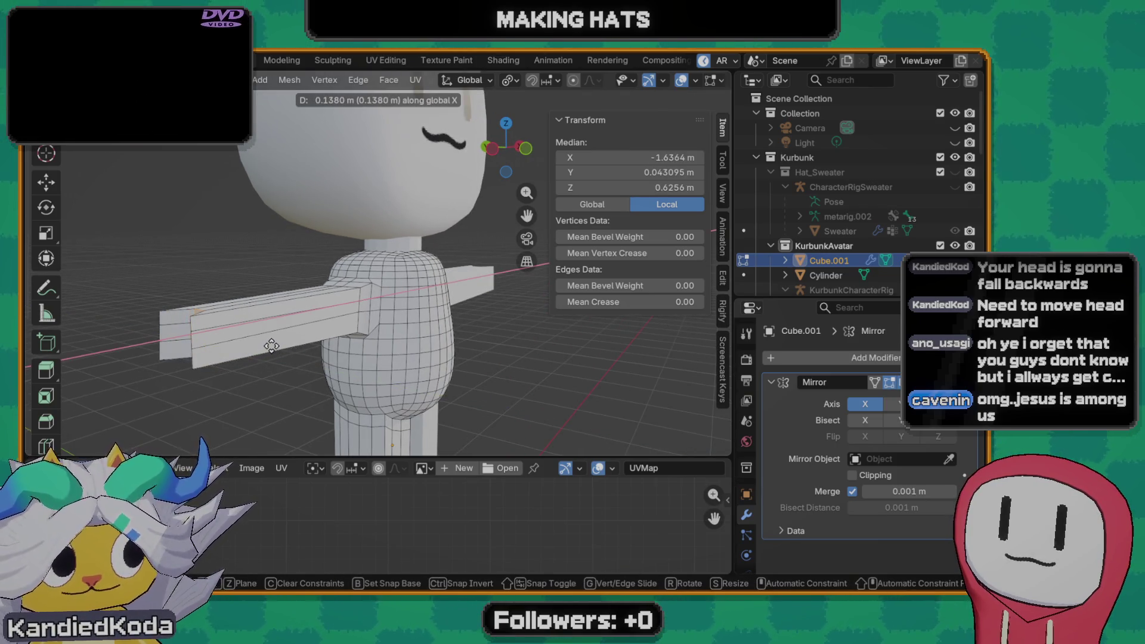
click(272, 346)
mouse_move(271, 347)
middle_down()
mouse_move(292, 307)
mouse_move(509, 316)
mouse_move(407, 294)
middle_up()
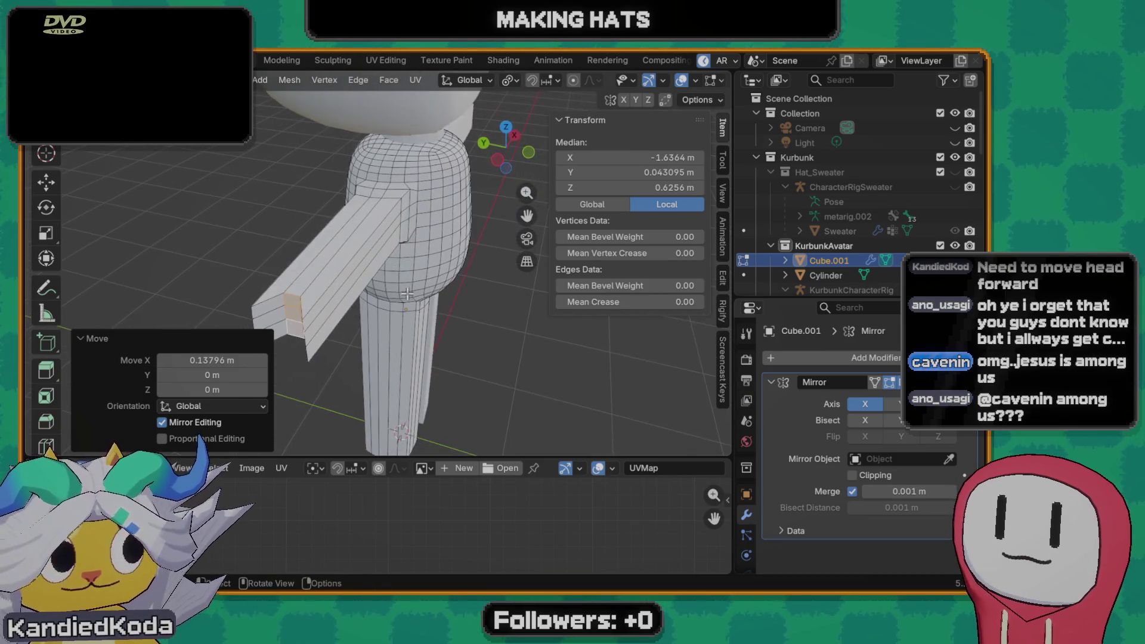
middle_drag(324, 319, 309, 282)
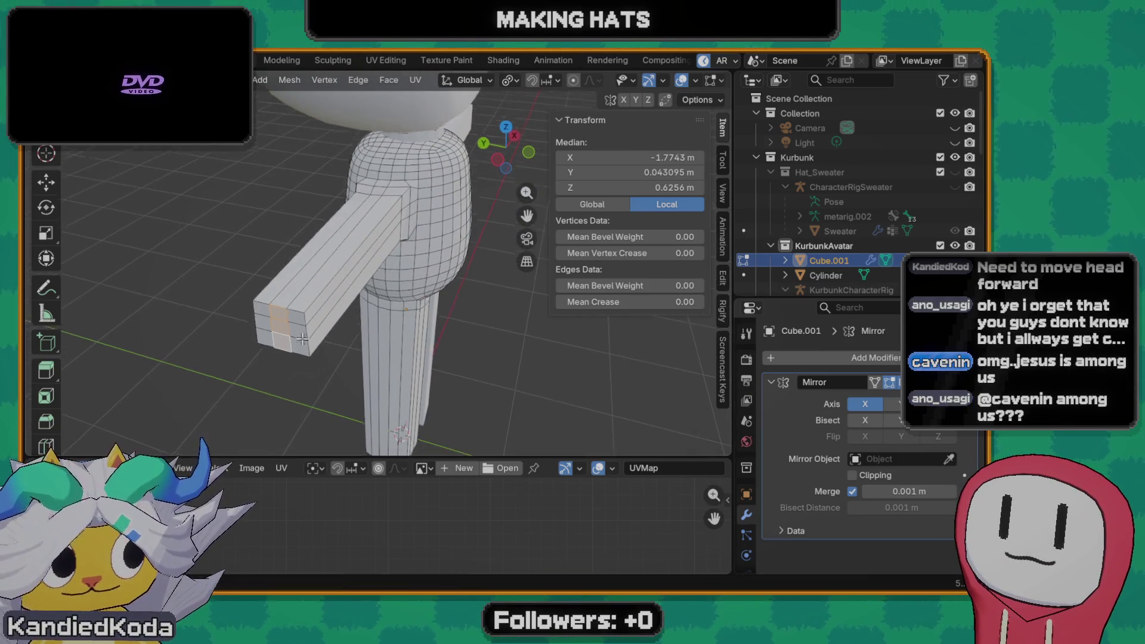
key(ctrl+z)
- Select both arm-end faces, move them about 0.155 m along X with mirror editing, and return to object mode
shift+click(296, 272)
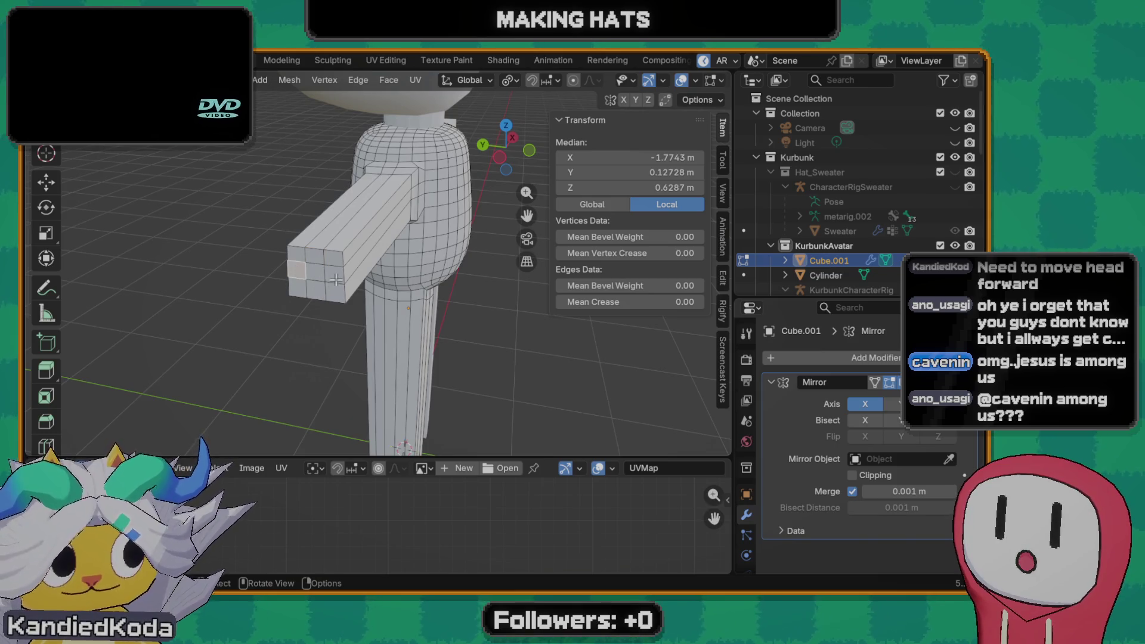
shift+click(335, 282)
key(g)
key(x)
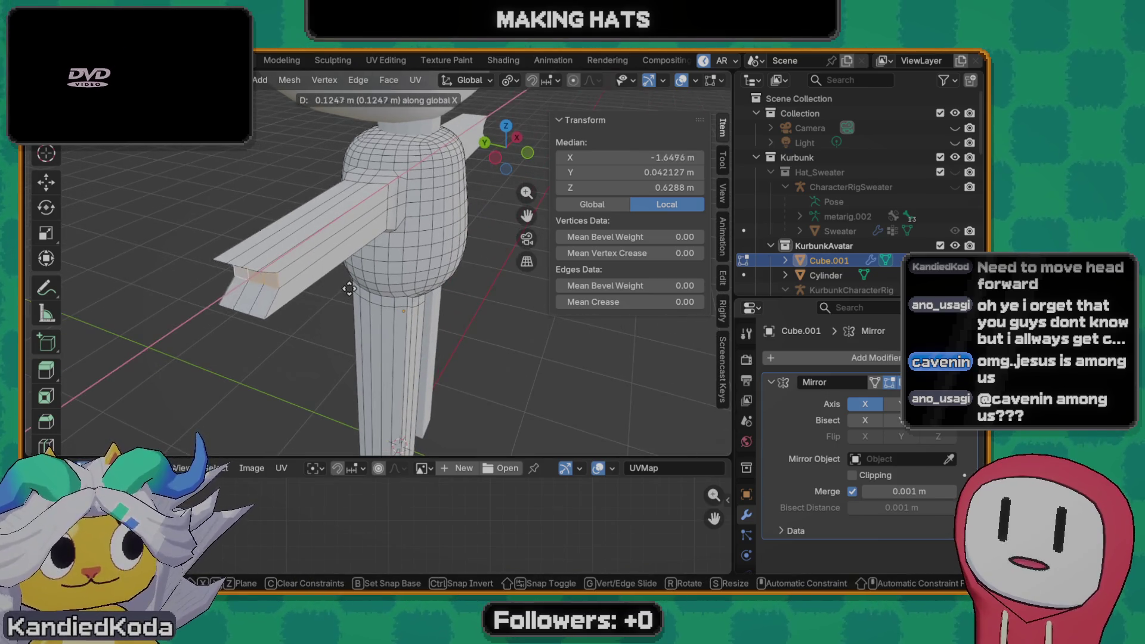
click(352, 287)
mouse_move(353, 287)
middle_down()
mouse_move(159, 291)
mouse_move(275, 269)
middle_up()
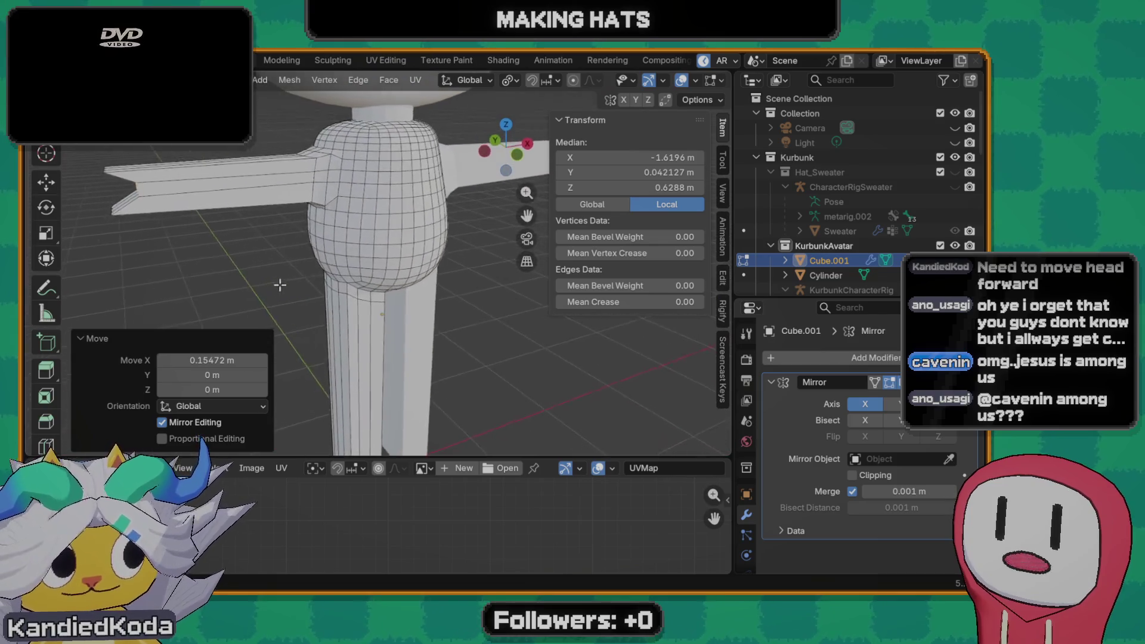
scroll(286, 199, down, 1)
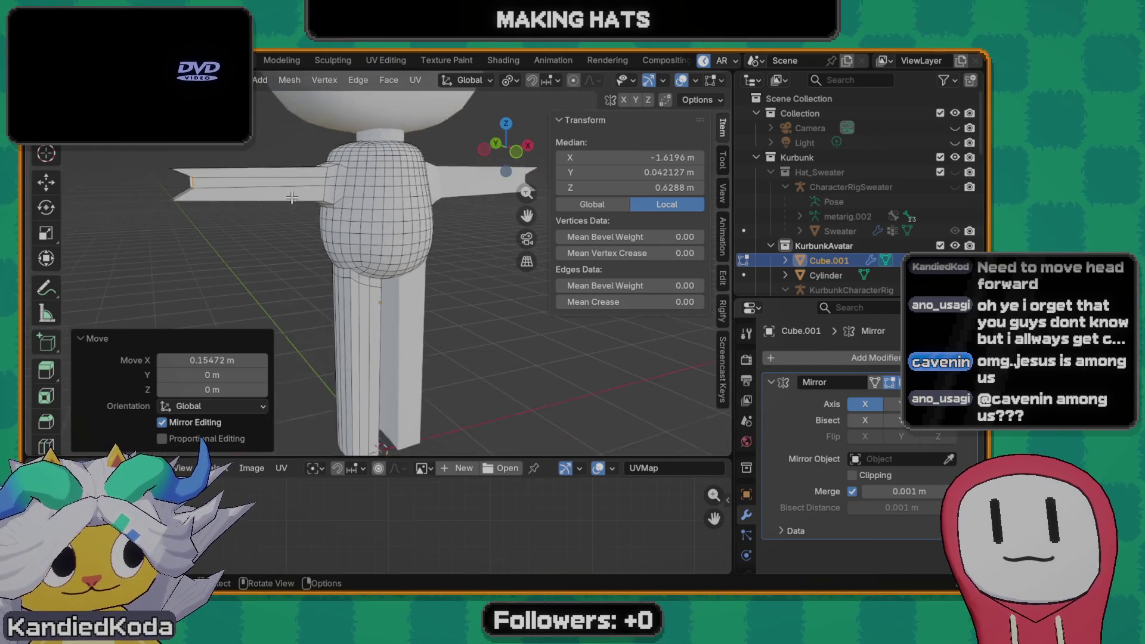
scroll(327, 256, down, 1)
scroll(331, 258, up, 2)
scroll(338, 243, down, 1)
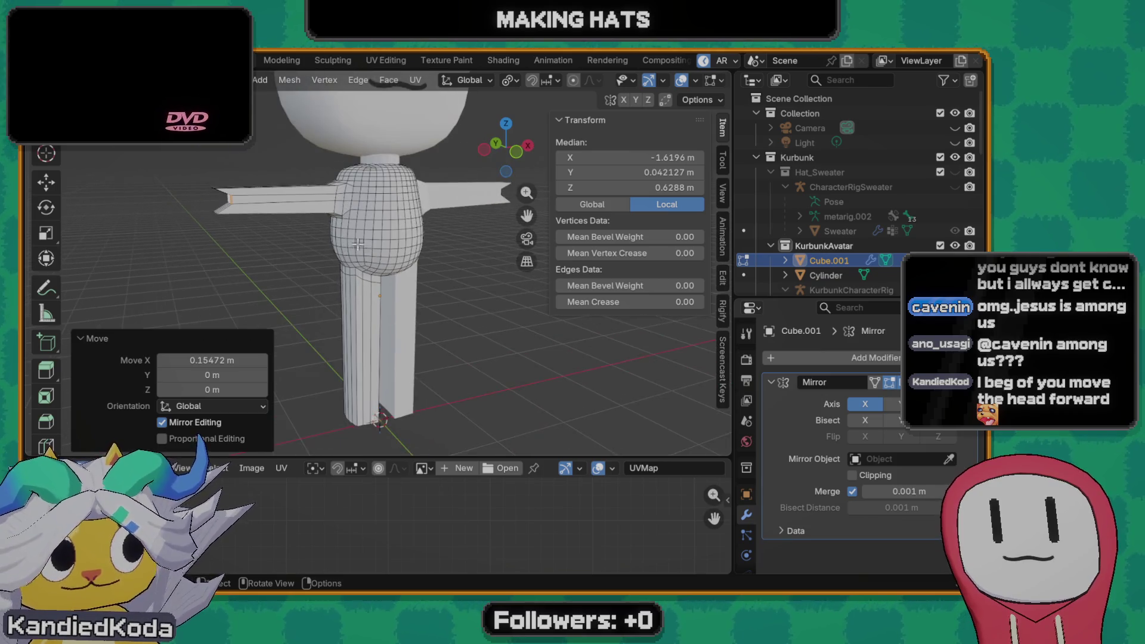
middle_drag(345, 242, 347, 220)
key(Tab)
scroll(344, 219, up, 2)
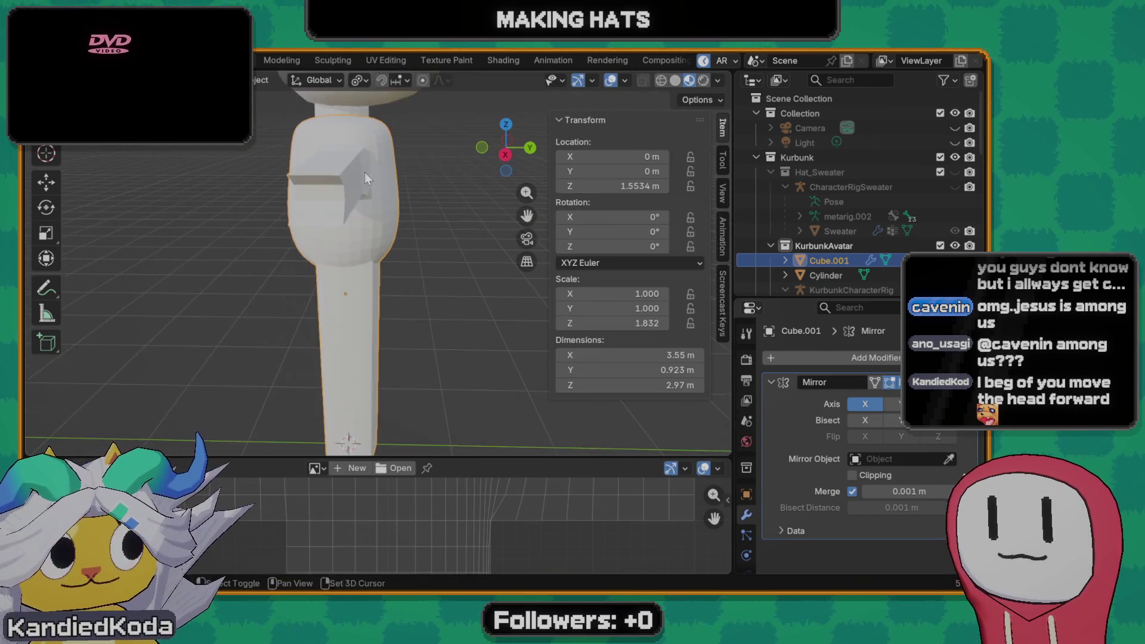
- Leave Edit Mode, inspect HeadMesh briefly, then reselect the torso Cube.001 in object mode
middle_drag(364, 172, 377, 261)
key(Tab)
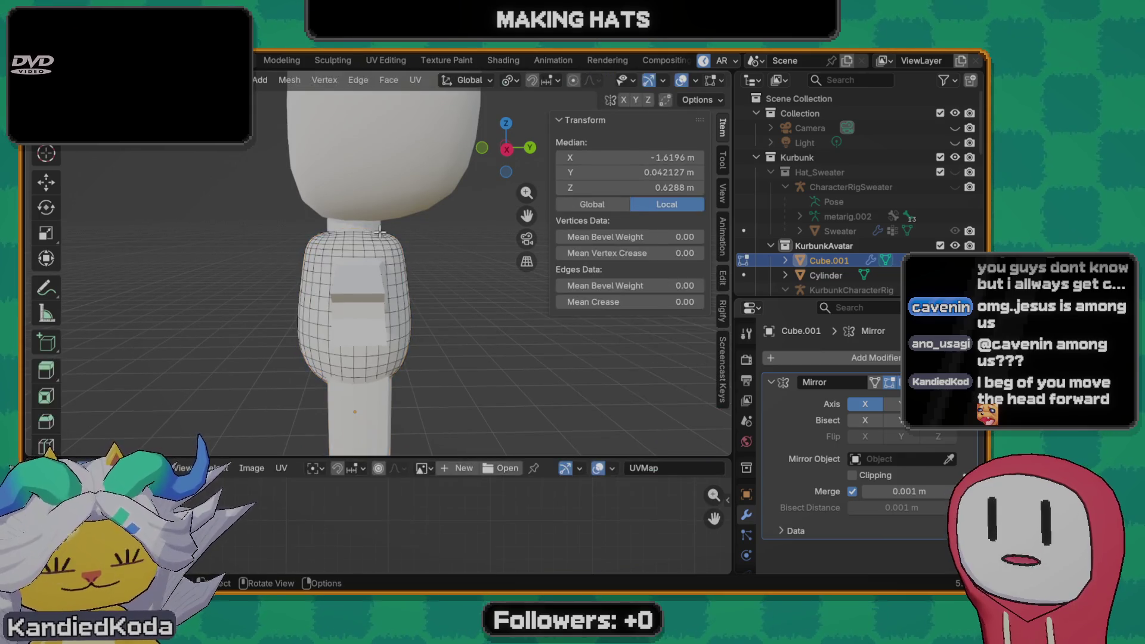
key(Tab)
click(390, 181)
scroll(379, 229, down, 1)
key(Tab)
key(Tab)
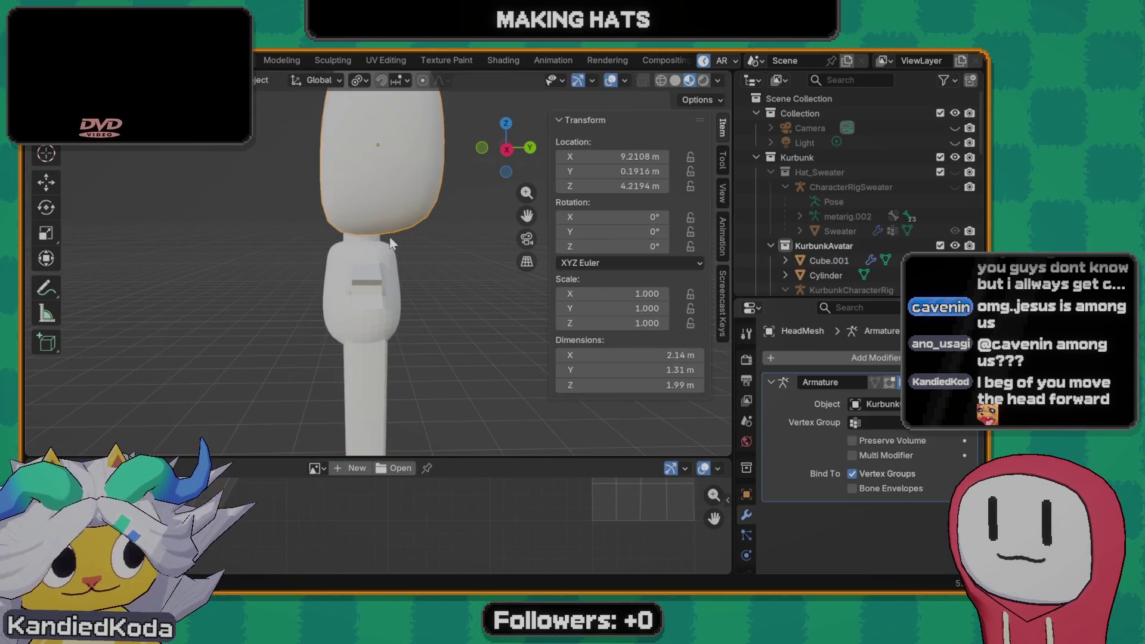
scroll(370, 257, up, 3)
click(341, 224)
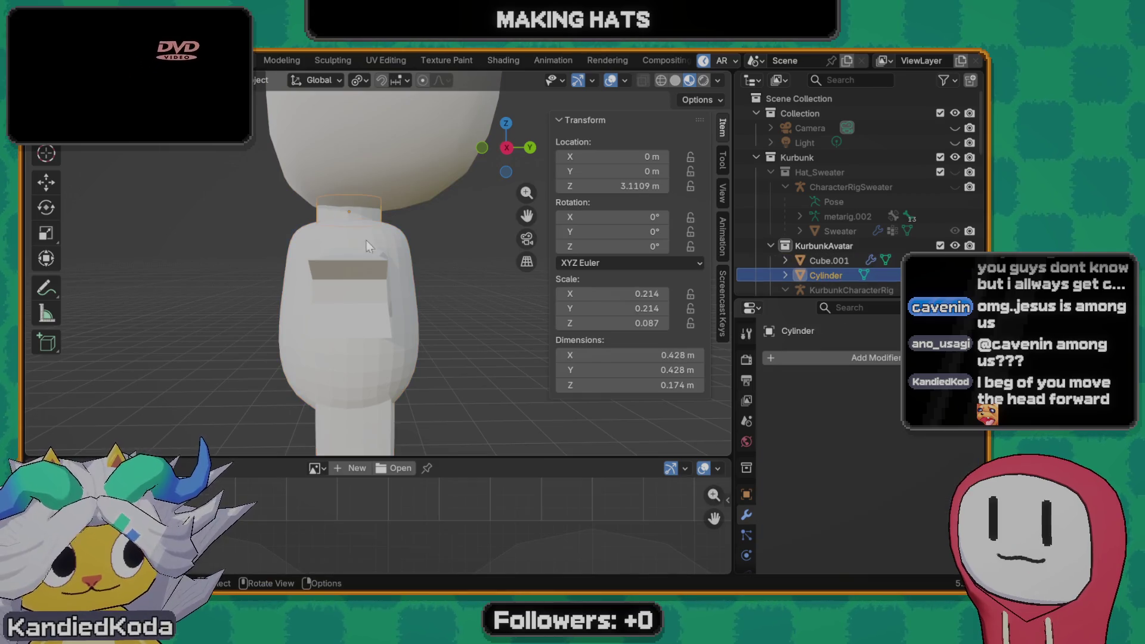
mouse_move(360, 246)
middle_down()
mouse_move(439, 261)
mouse_move(374, 268)
middle_up()
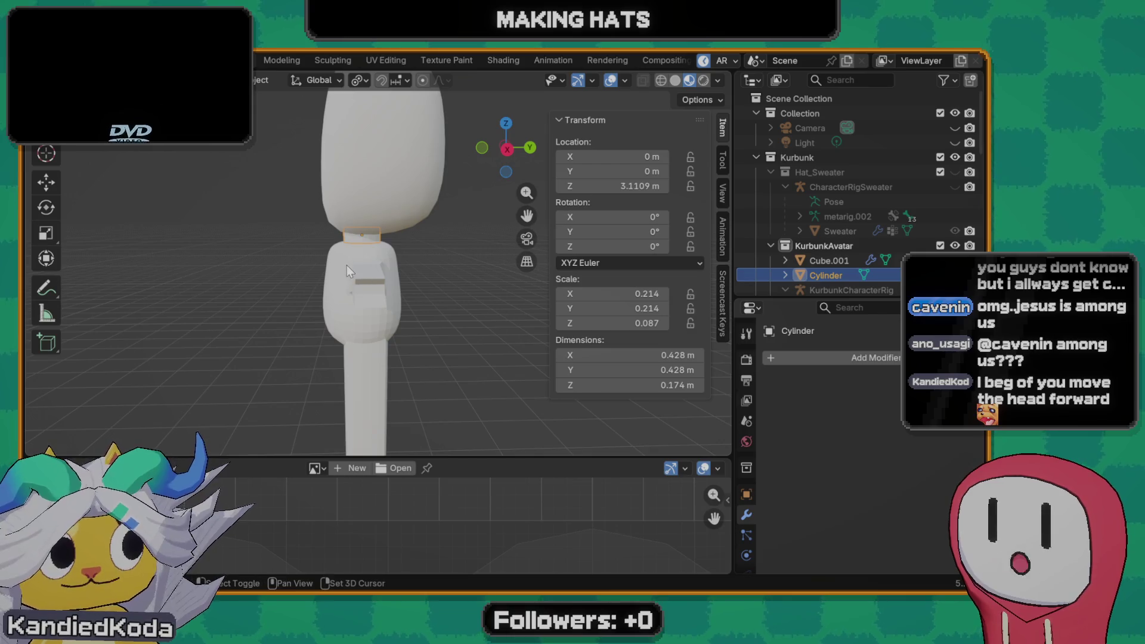
click(346, 264)
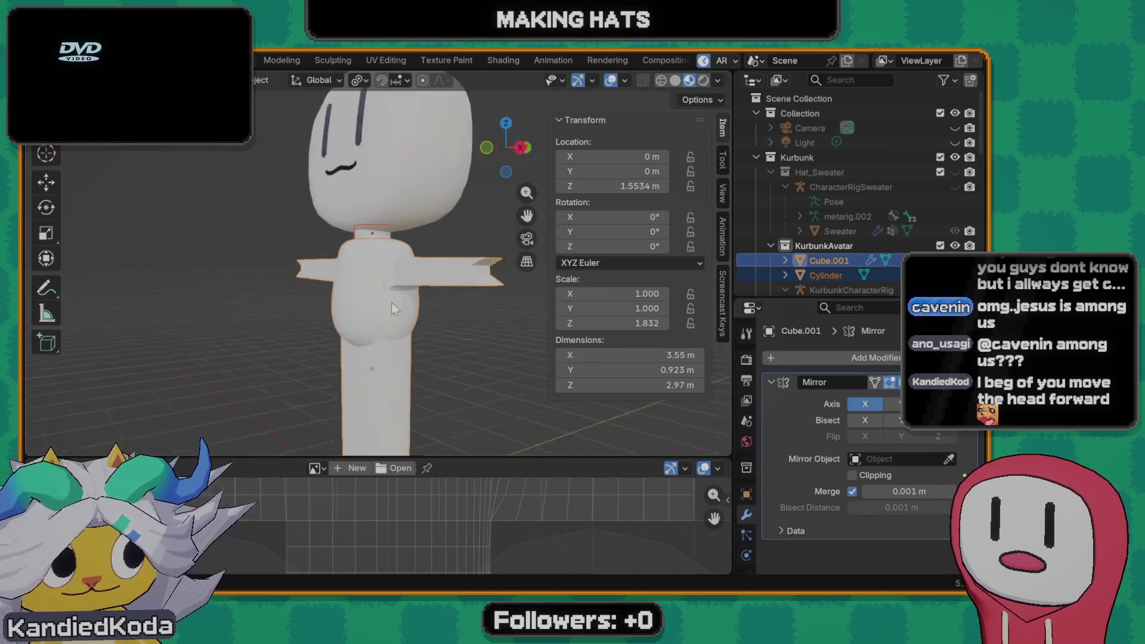
- Move the torso back along Y to 0.12007 m and check it from the front
middle_drag(334, 311, 335, 320)
key(g)
key(y)
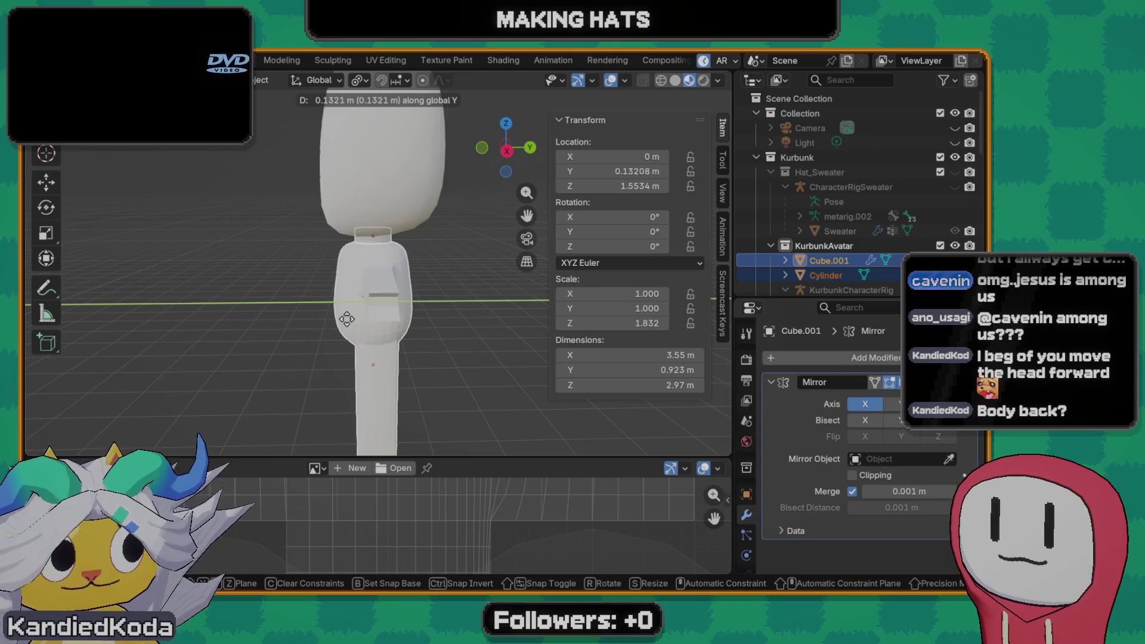
click(395, 330)
mouse_move(393, 329)
middle_down()
mouse_move(510, 352)
mouse_move(387, 352)
mouse_move(516, 352)
mouse_move(373, 349)
mouse_move(542, 340)
mouse_move(454, 325)
middle_up()
scroll(541, 340, down, 3)
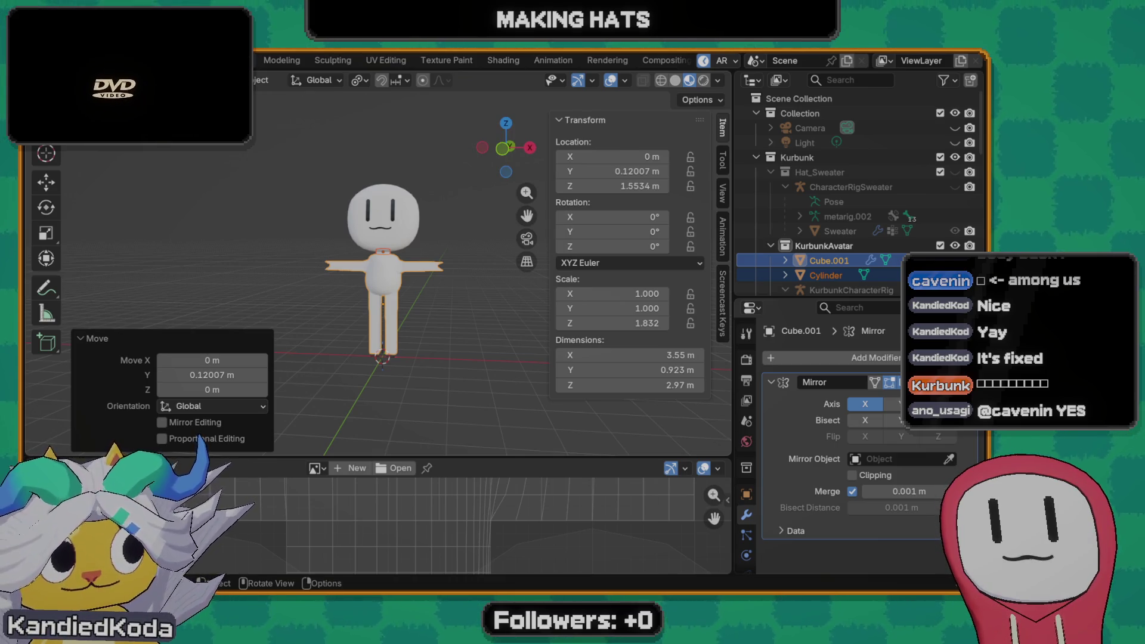
scroll(403, 307, up, 3)
scroll(403, 307, down, 3)
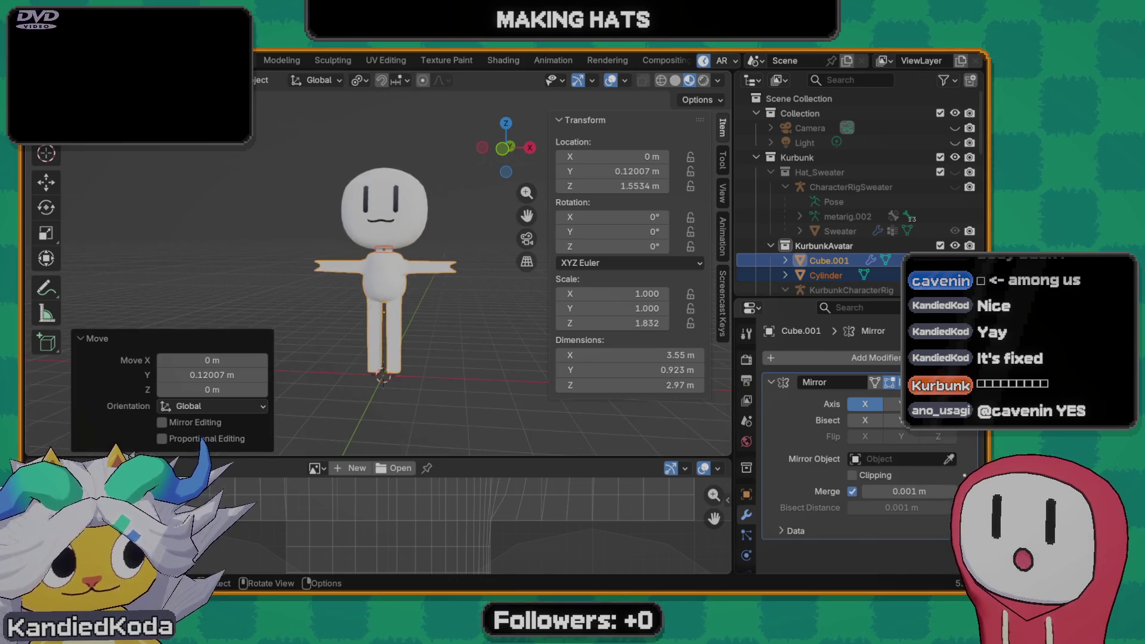
scroll(403, 307, up, 1)
scroll(403, 308, up, 2)
scroll(403, 307, down, 3)
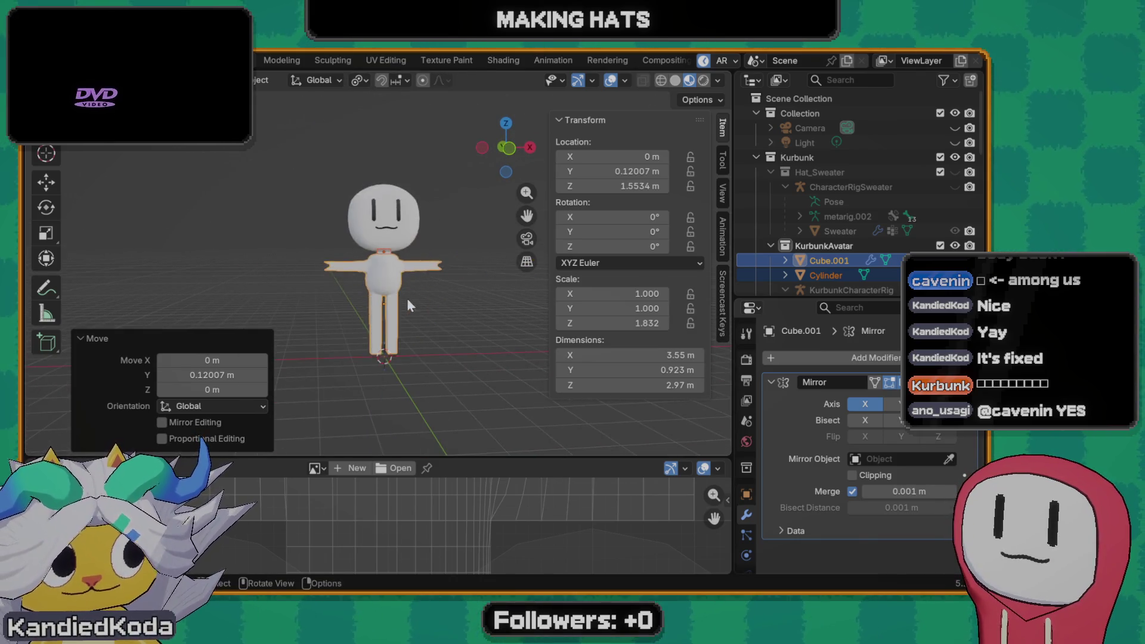
- Reselect the torso, then unhide KurbunkCharacterRig so its bones appear over the character
key(Tab)
key(Tab)
click(442, 314)
scroll(415, 300, up, 4)
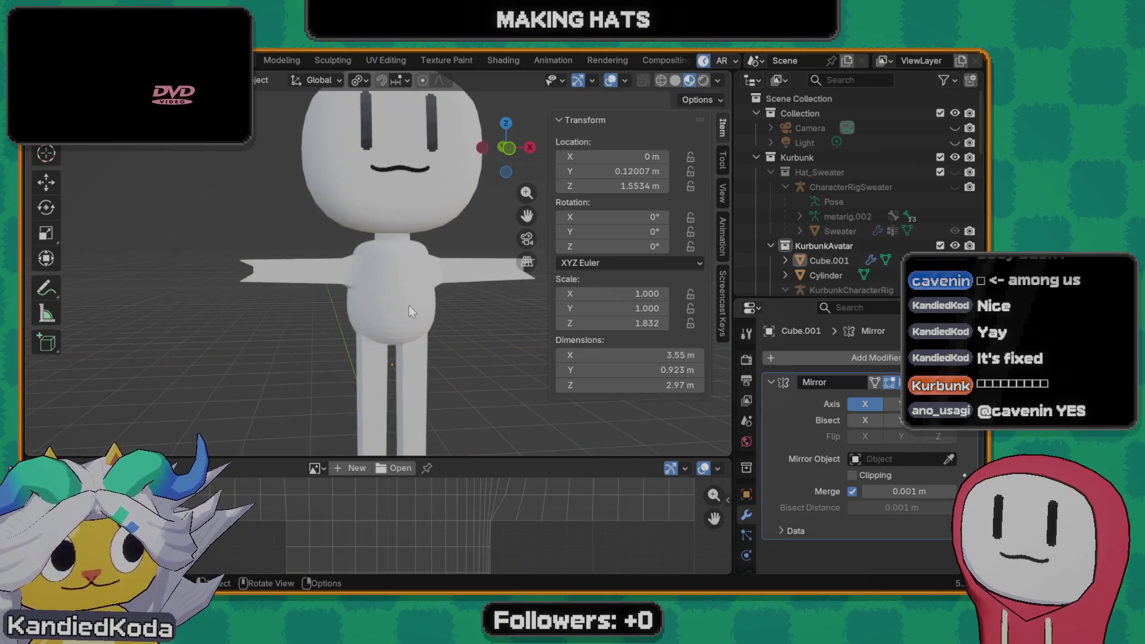
click(382, 299)
middle_drag(450, 309, 411, 311)
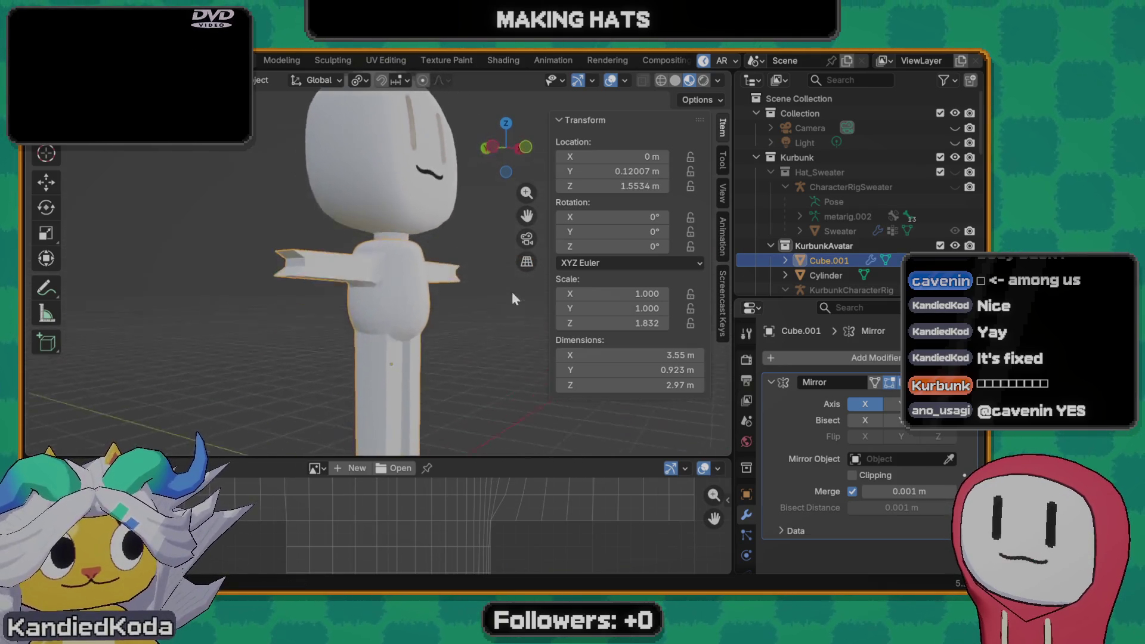
scroll(410, 310, down, 2)
scroll(413, 311, up, 1)
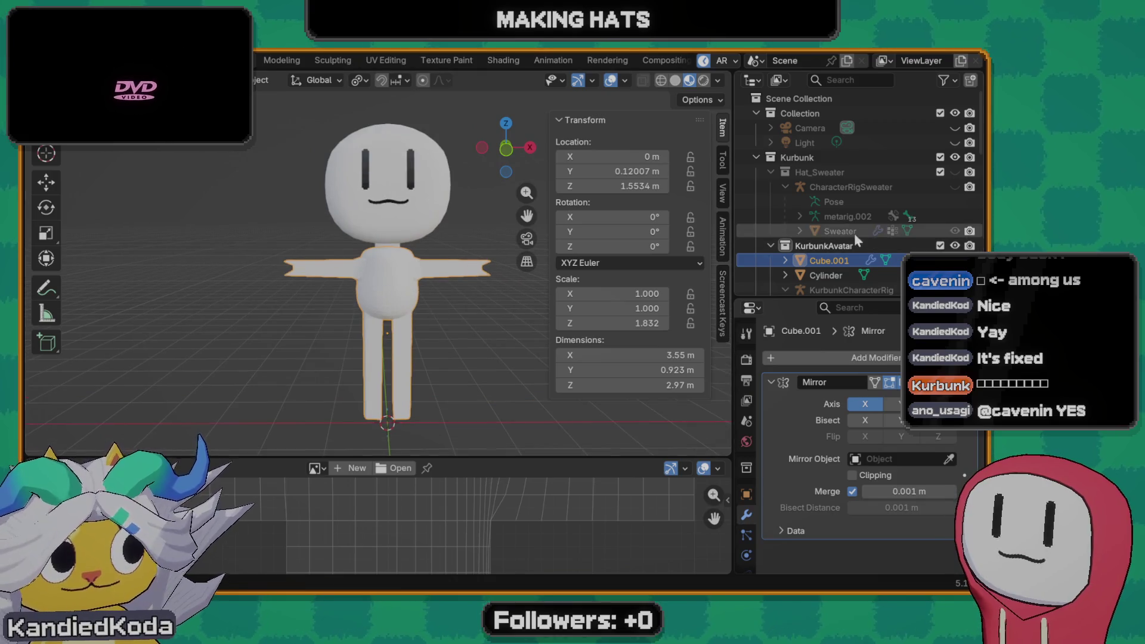
scroll(843, 271, down, 2)
click(853, 259)
key(alt+h)
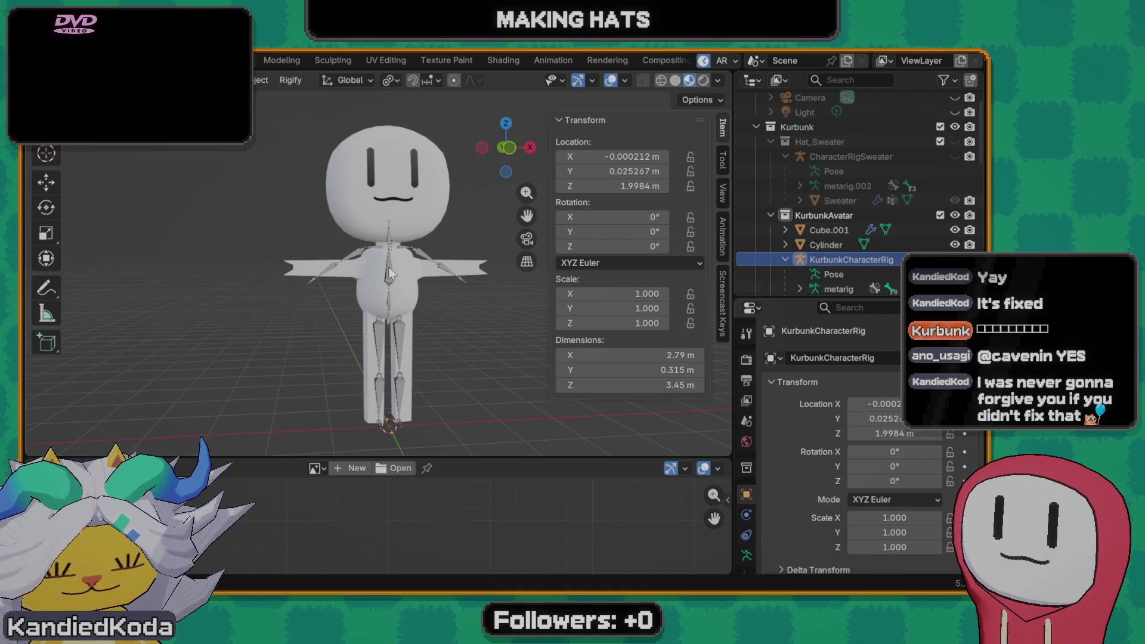
- Briefly toggle Edit Mode on the torso, then select the character rig
click(391, 272)
scroll(397, 272, up, 1)
scroll(408, 259, up, 1)
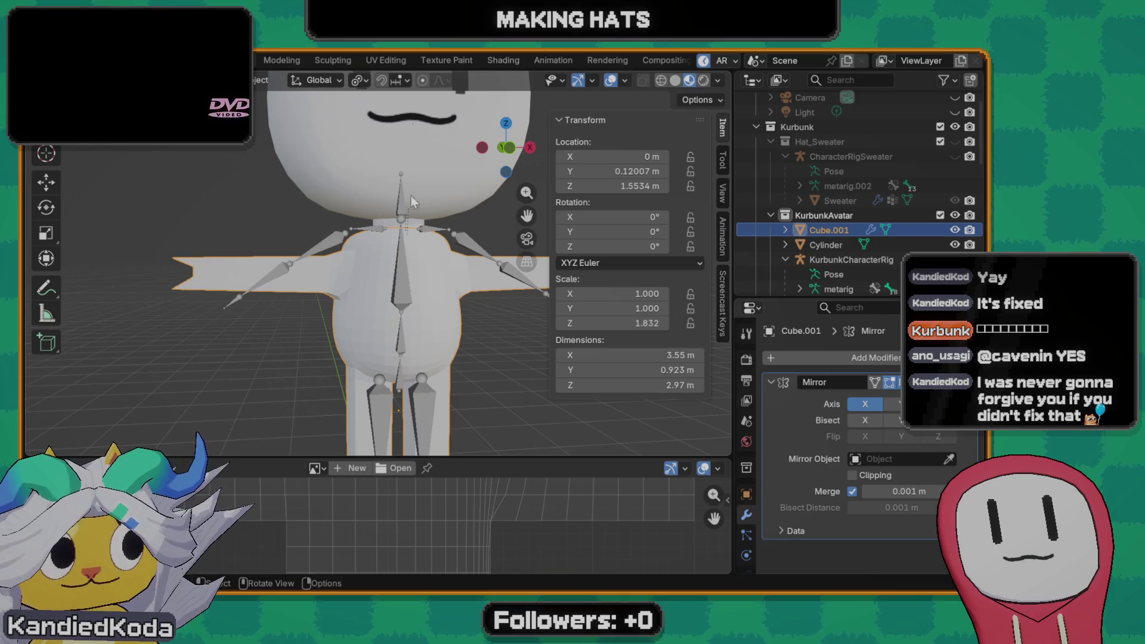
key(Tab)
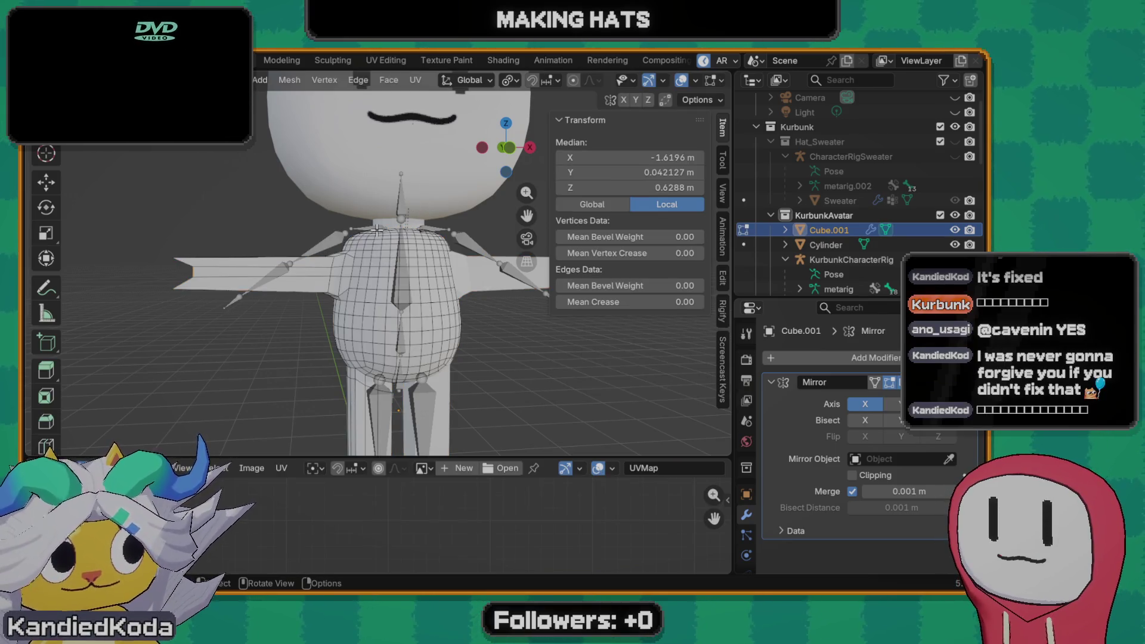
key(Tab)
click(398, 287)
- Enter armature Edit Mode on the rig and pick the shoulder bone
middle_drag(379, 278, 355, 296)
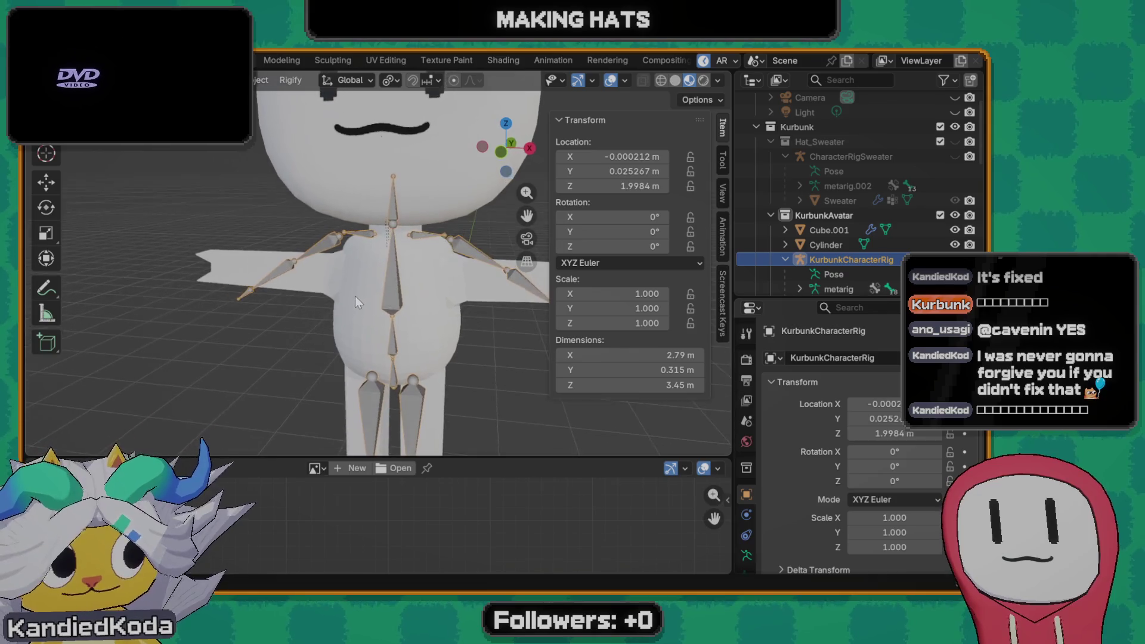
key(Tab)
click(369, 237)
mouse_move(371, 239)
middle_down()
mouse_move(418, 292)
mouse_move(411, 301)
mouse_move(434, 293)
mouse_move(448, 315)
middle_up()
scroll(434, 294, down, 3)
scroll(445, 311, up, 3)
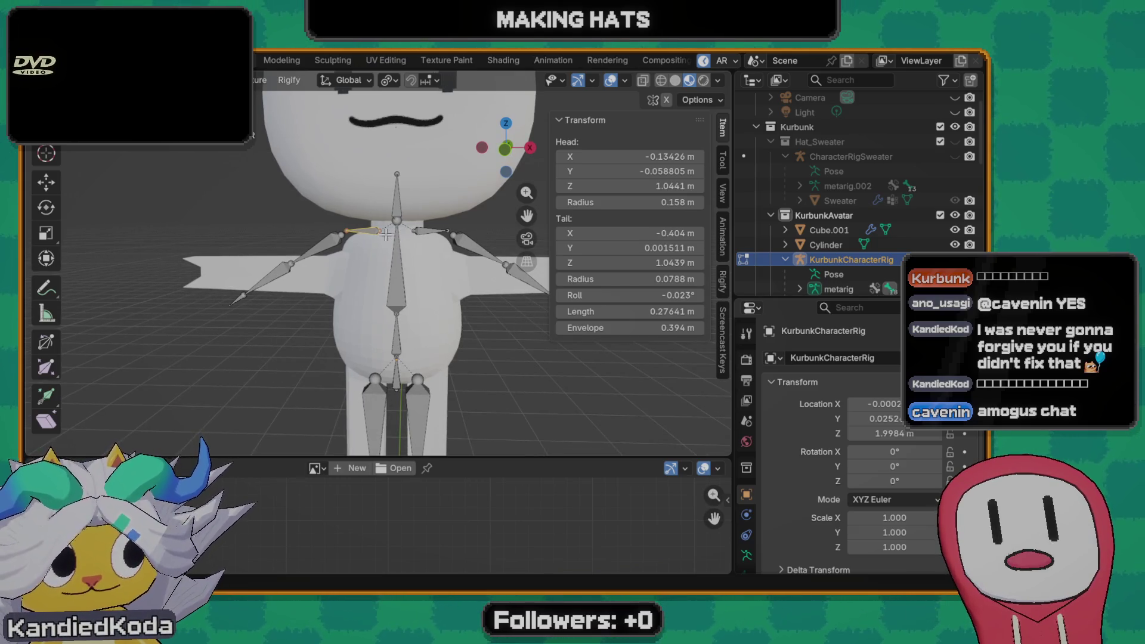
- Lower the shoulder bone along Z, cancel an X move, undo the lowering, and return the rig to object mode
key(g)
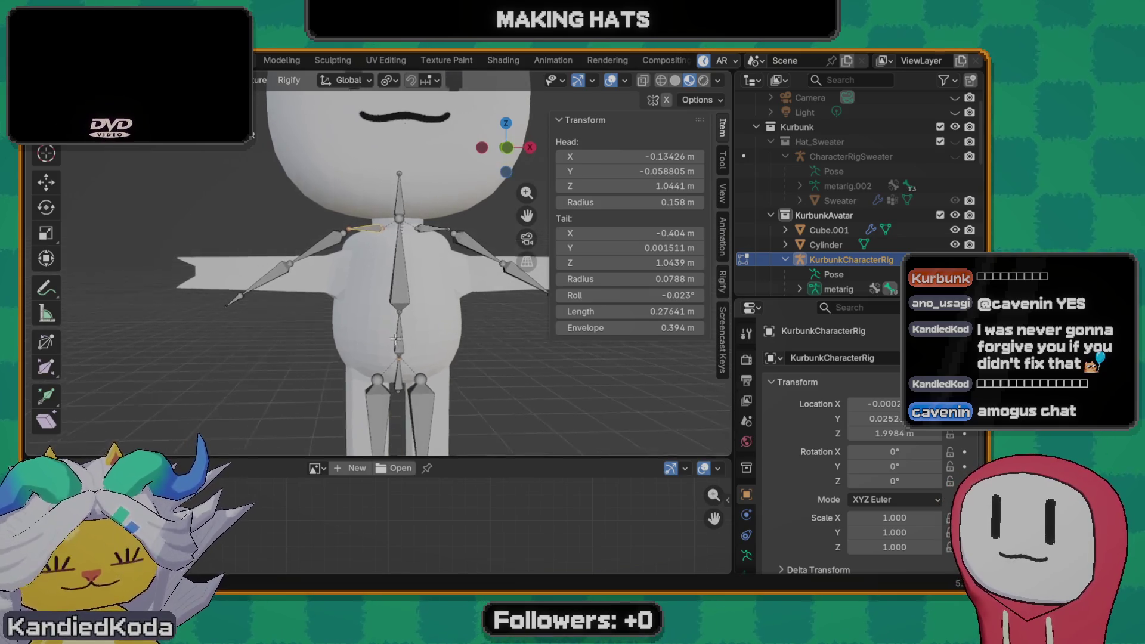
key(z)
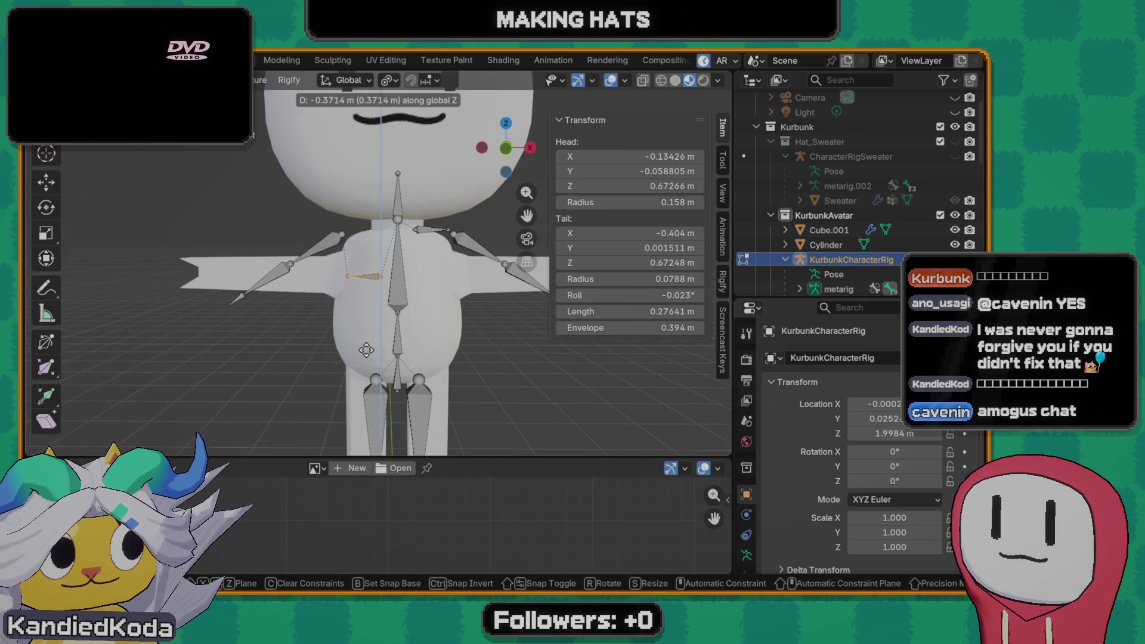
click(366, 347)
key(g)
key(x)
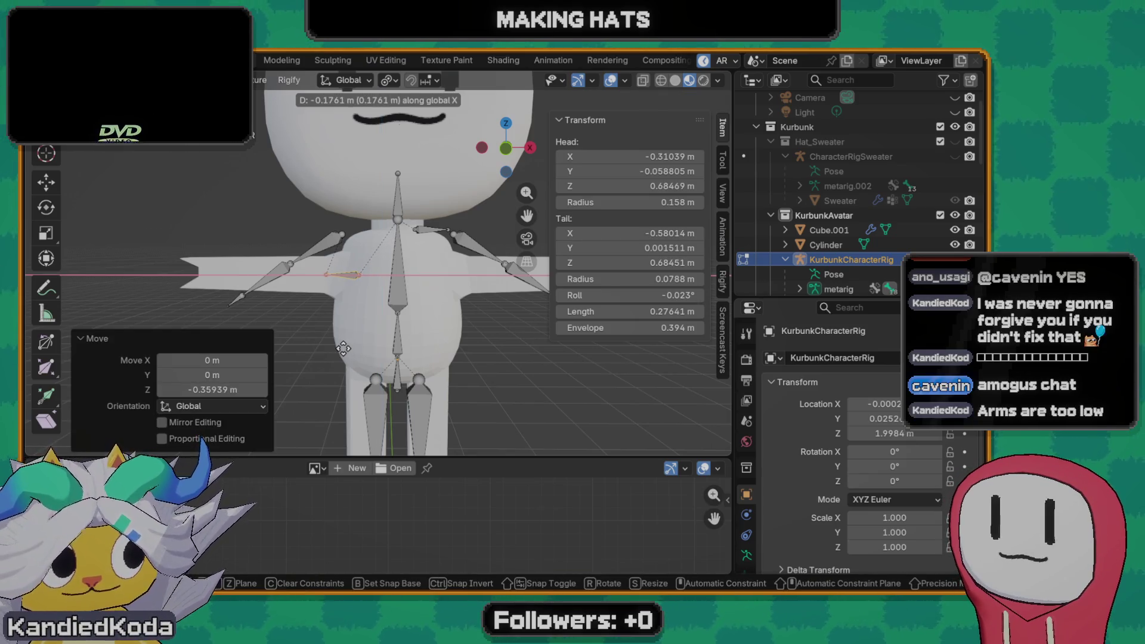
key(Escape)
key(ctrl+z)
scroll(392, 280, down, 2)
scroll(403, 251, up, 1)
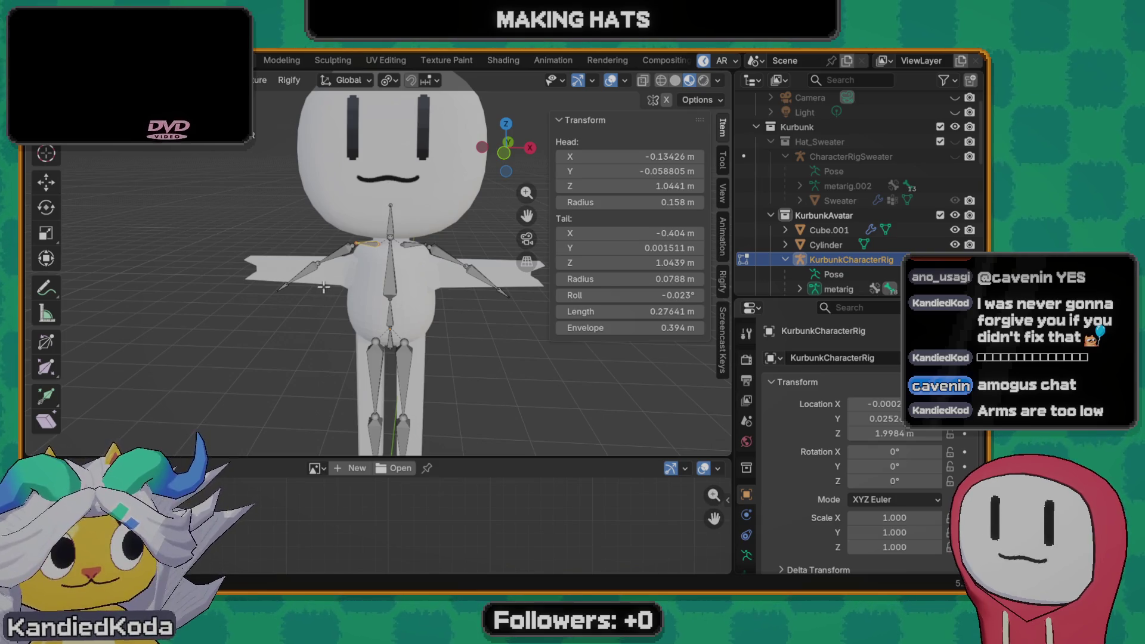
key(Tab)
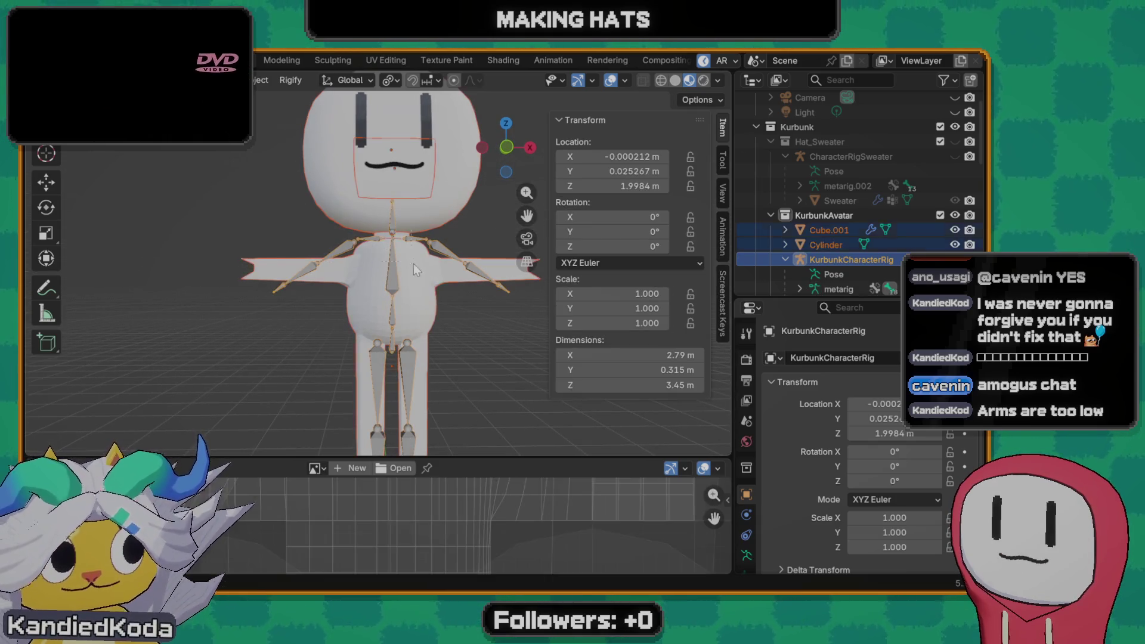
- Raise the torso mesh's neck edge loop slightly along Z in Edit Mode
click(369, 290)
key(Tab)
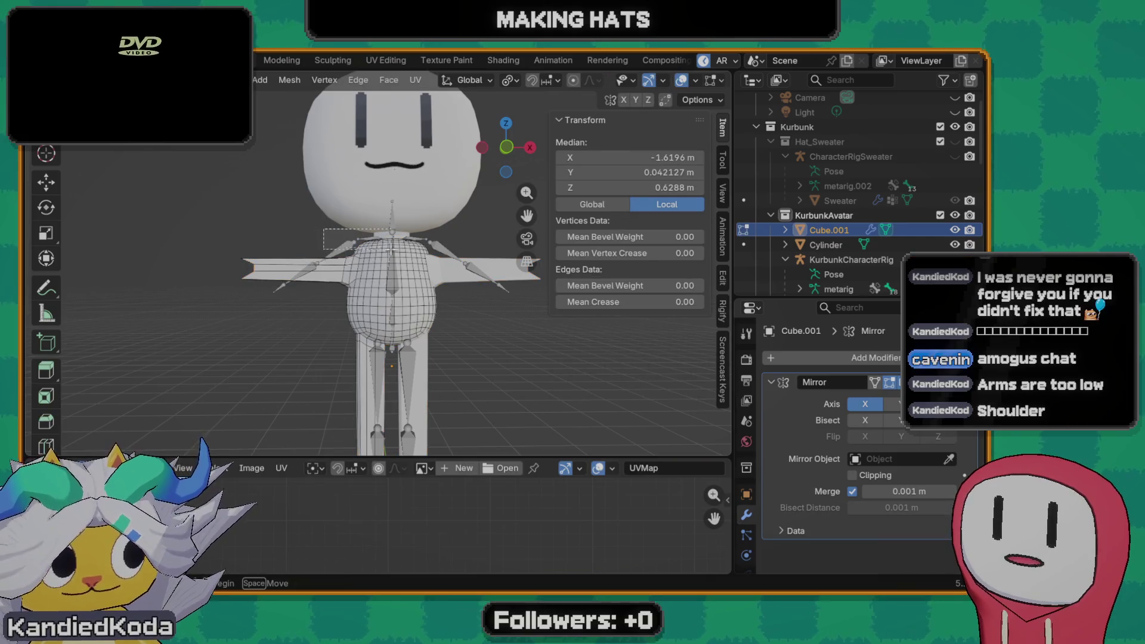
alt+click(367, 240)
key(g)
key(z)
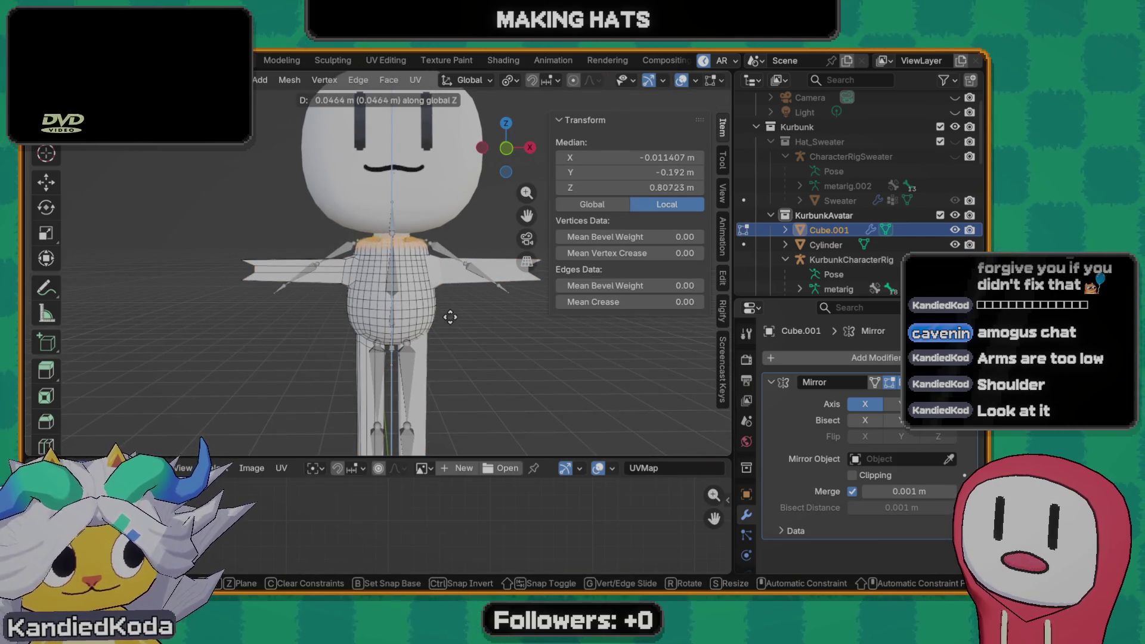
click(450, 288)
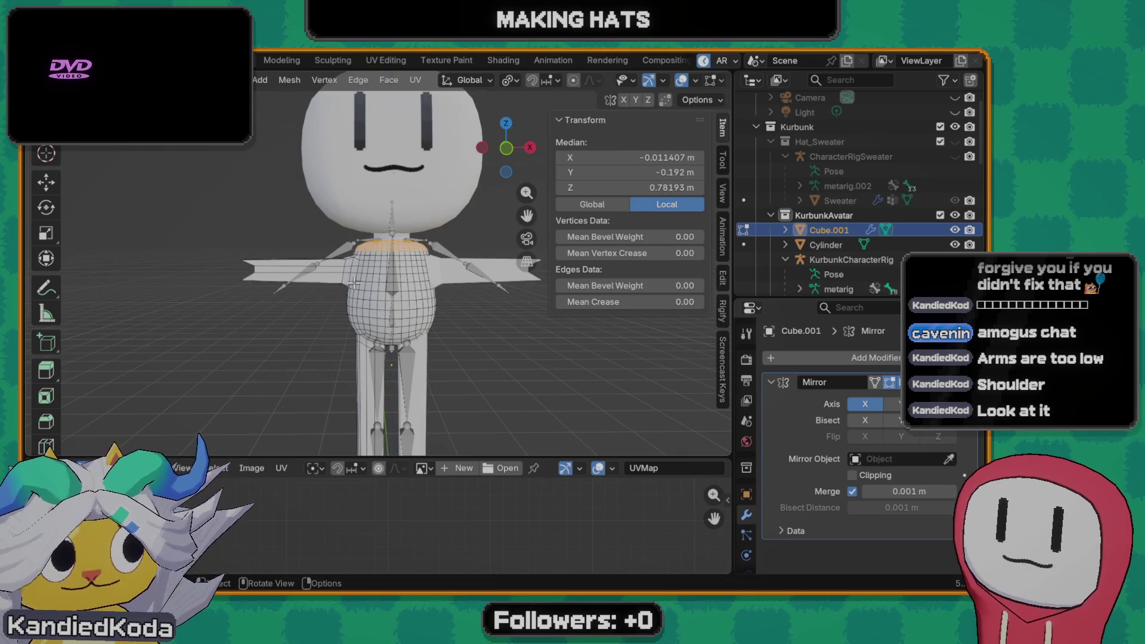
scroll(374, 293, up, 3)
scroll(385, 295, down, 5)
scroll(397, 299, up, 2)
scroll(396, 297, up, 2)
- Check the torso from the side, deselect everything and return to Object Mode
middle_drag(396, 296, 343, 326)
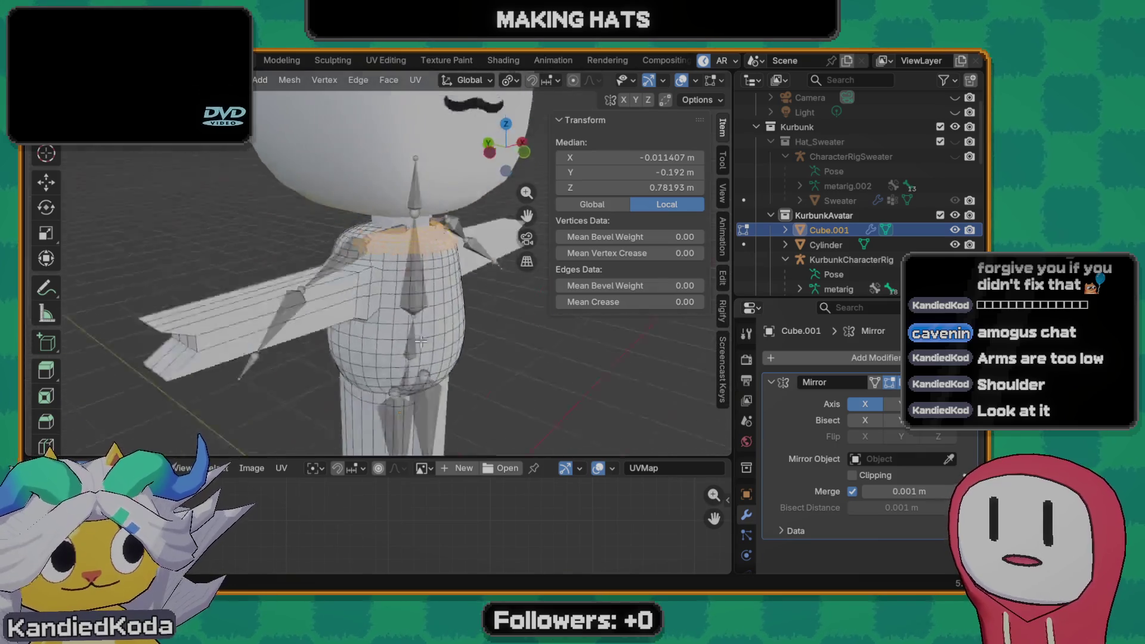
key(alt+a)
scroll(397, 292, up, 1)
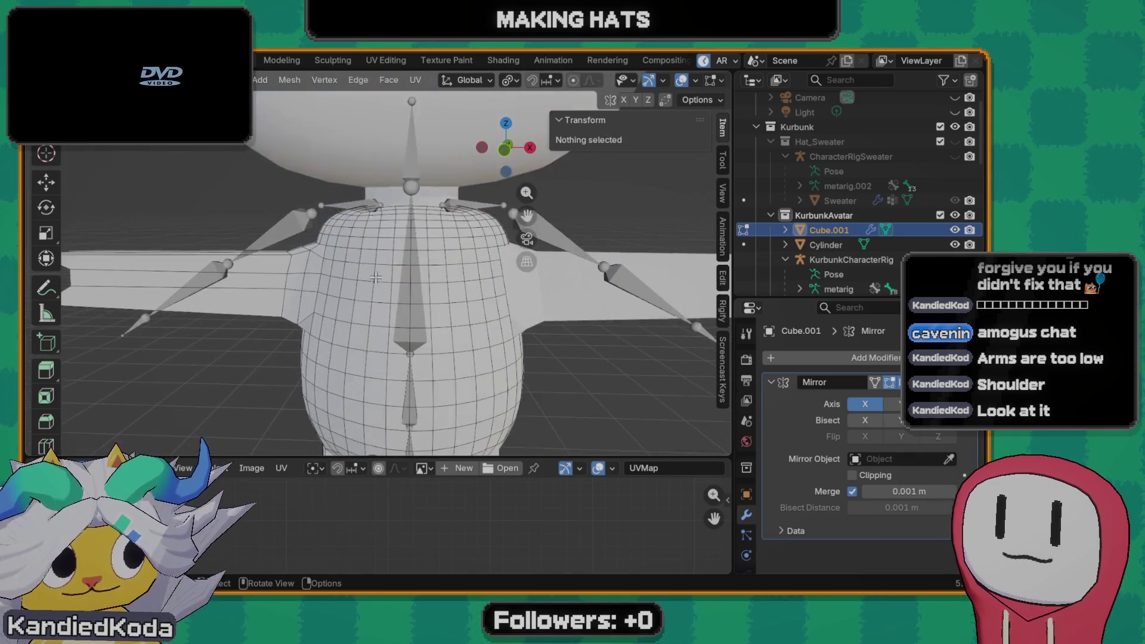
scroll(399, 292, down, 3)
scroll(398, 293, down, 3)
key(Tab)
key(alt+a)
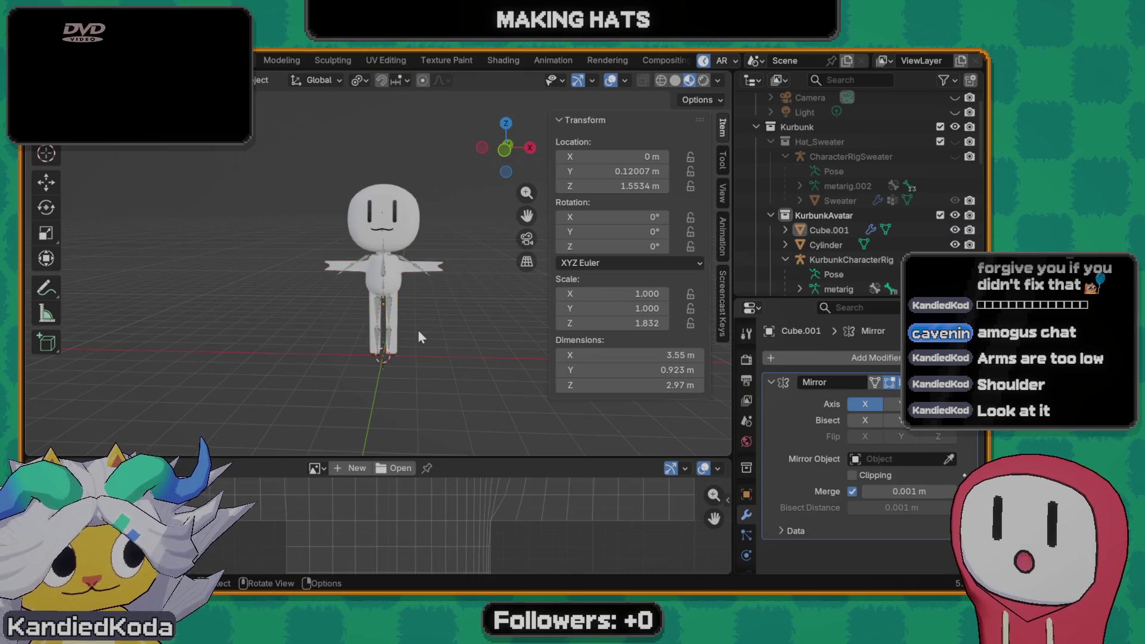
middle_drag(466, 314, 432, 329)
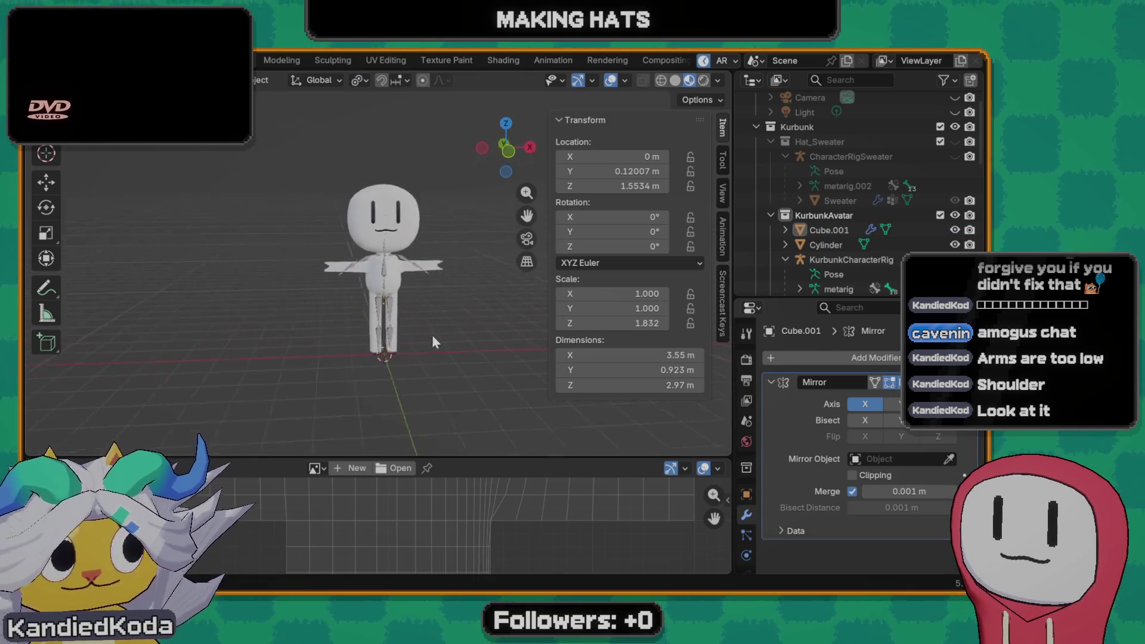
scroll(417, 315, up, 3)
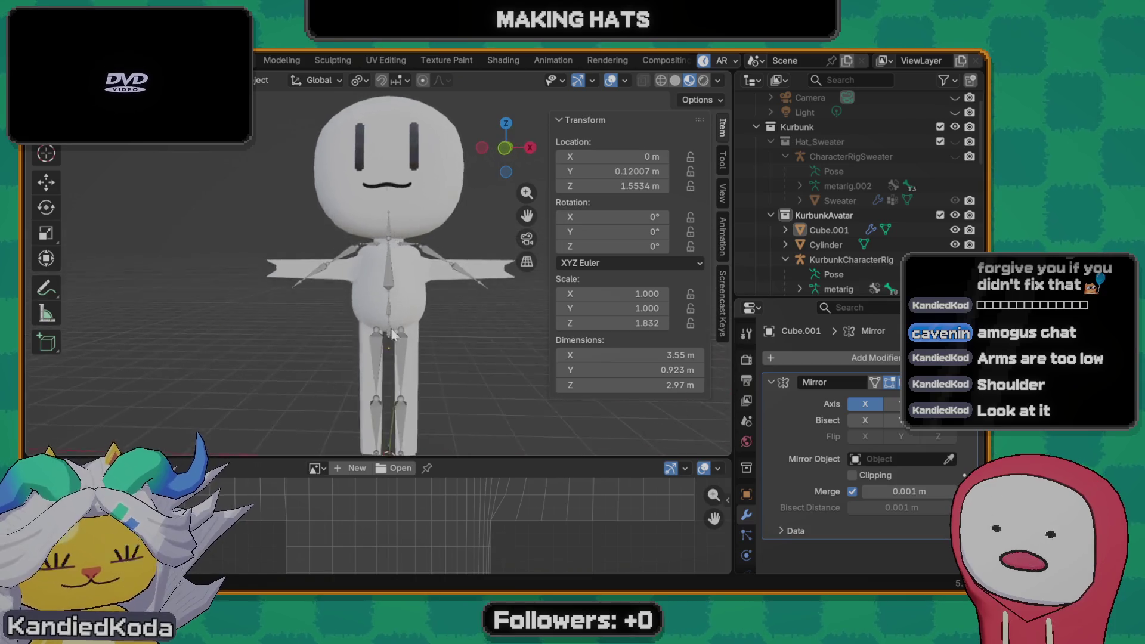
scroll(431, 335, down, 4)
- Delete the extra arm bones on one side of KurbunkCharacterRig in Edit Mode
middle_drag(431, 335, 429, 366)
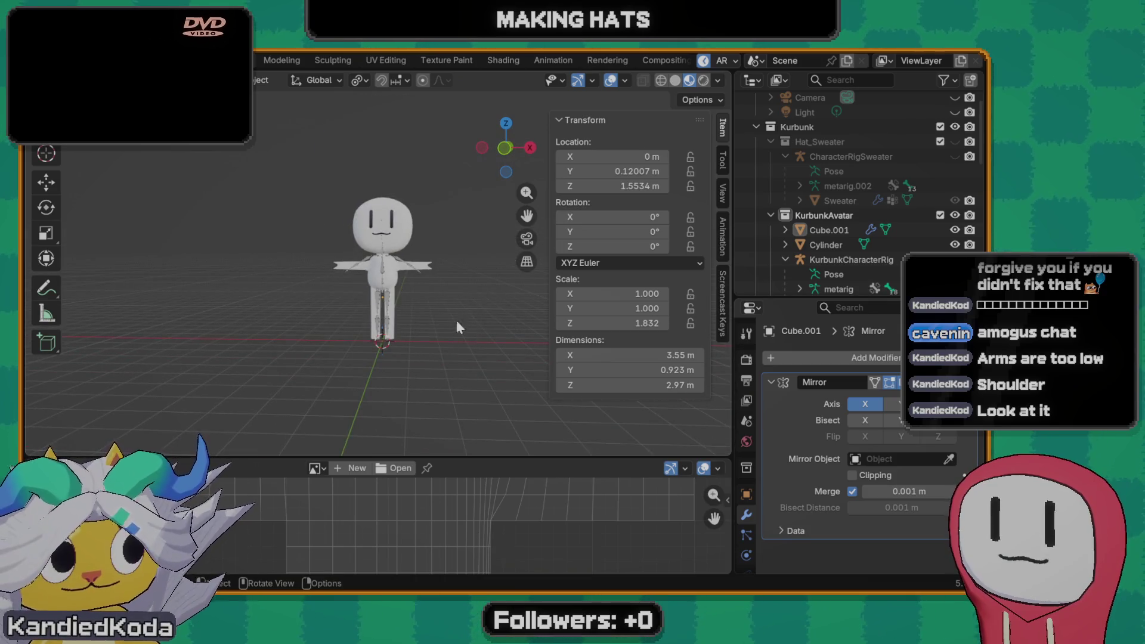
scroll(381, 303, up, 1)
scroll(382, 294, up, 2)
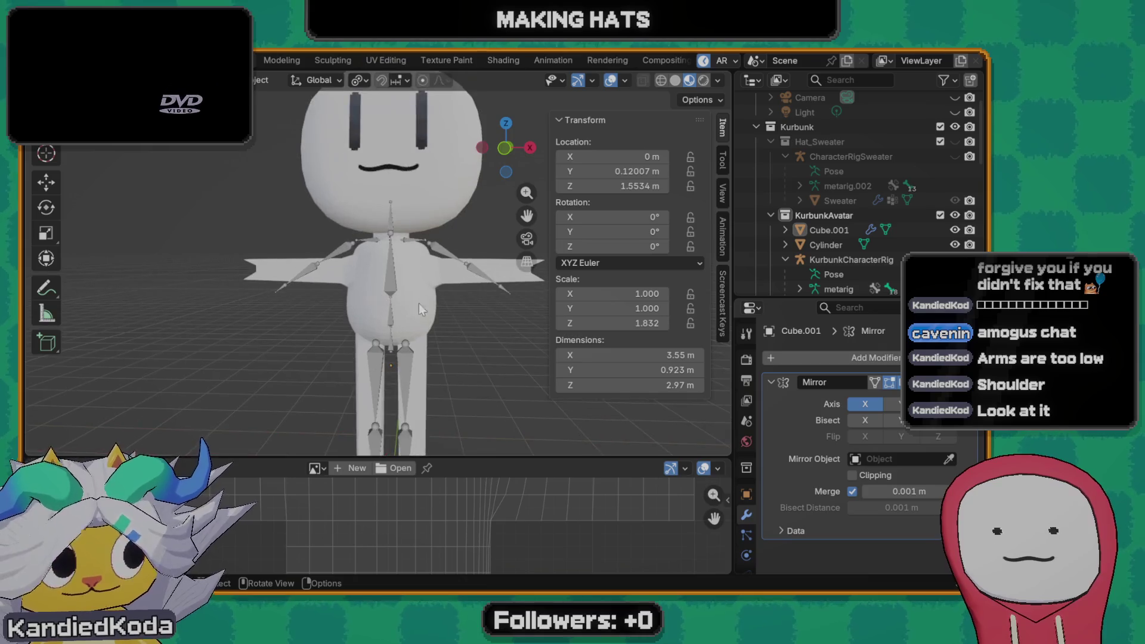
scroll(419, 303, up, 2)
scroll(376, 307, up, 2)
click(380, 226)
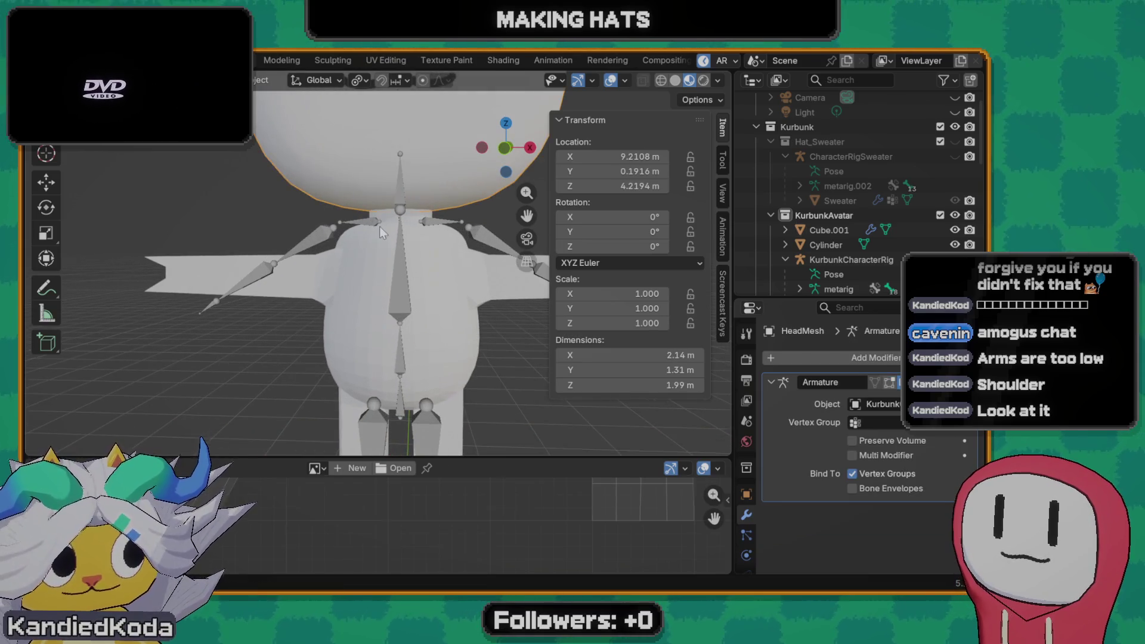
key(Tab)
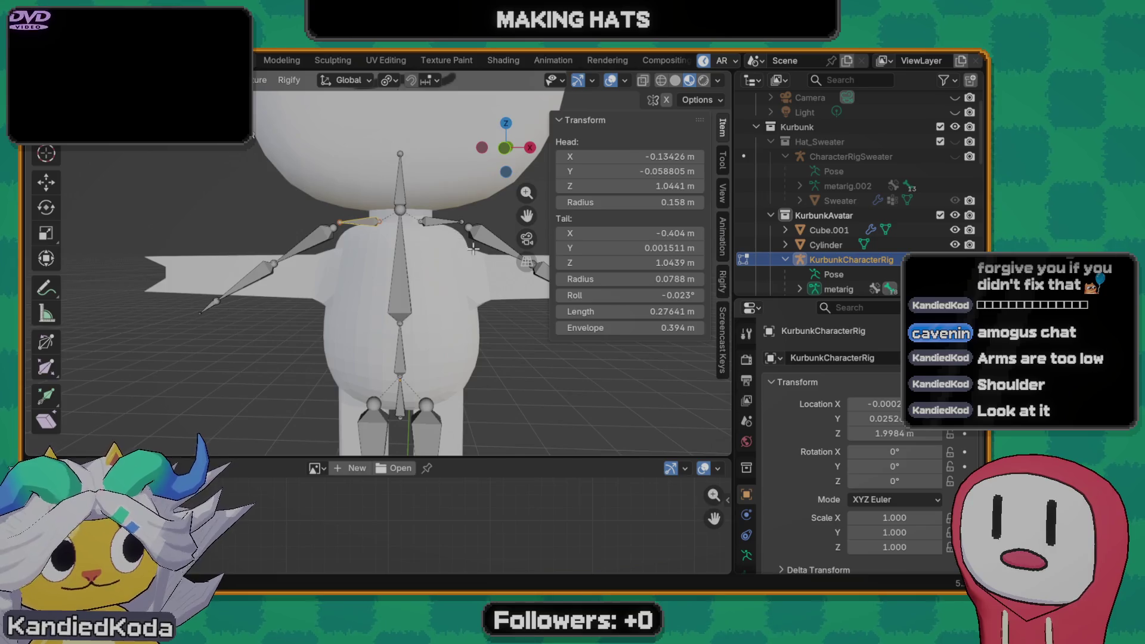
scroll(474, 249, down, 3)
key(x)
click(421, 302)
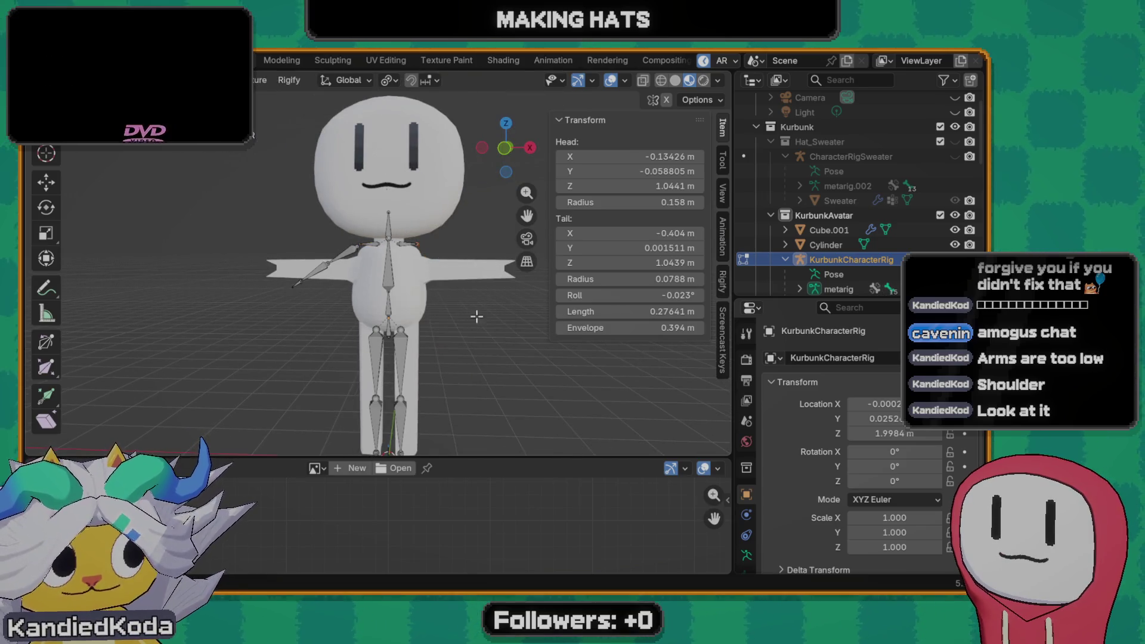
key(x)
click(434, 264)
click(413, 386)
scroll(408, 311, up, 1)
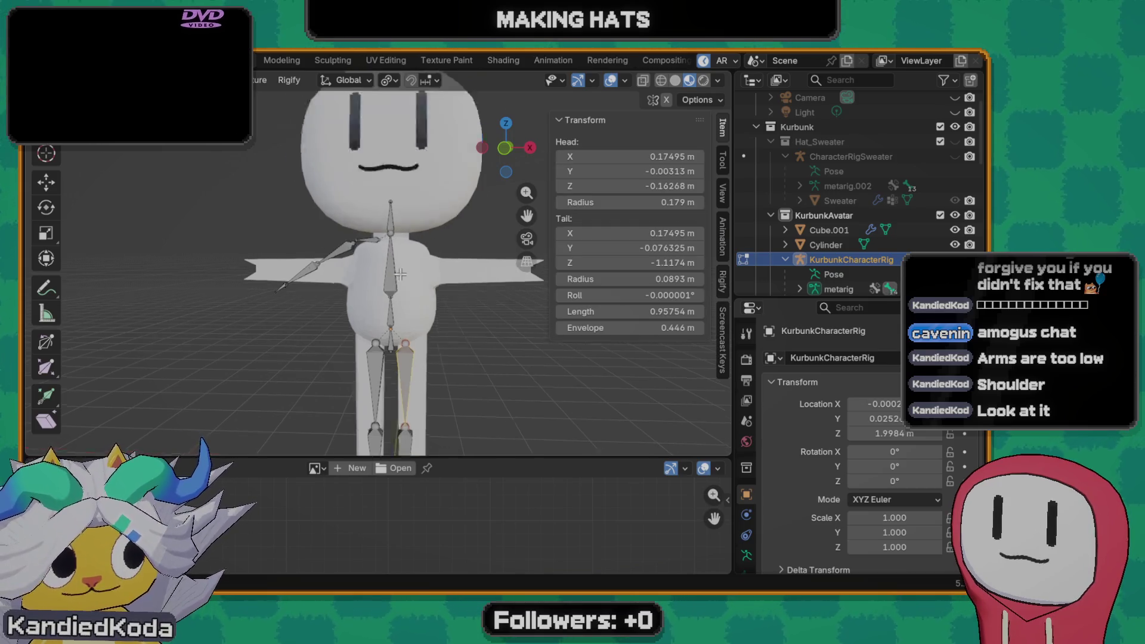
scroll(403, 304, up, 3)
- Move the shoulder bone down along Z and sideways along X toward the arm
click(363, 224)
key(g)
key(z)
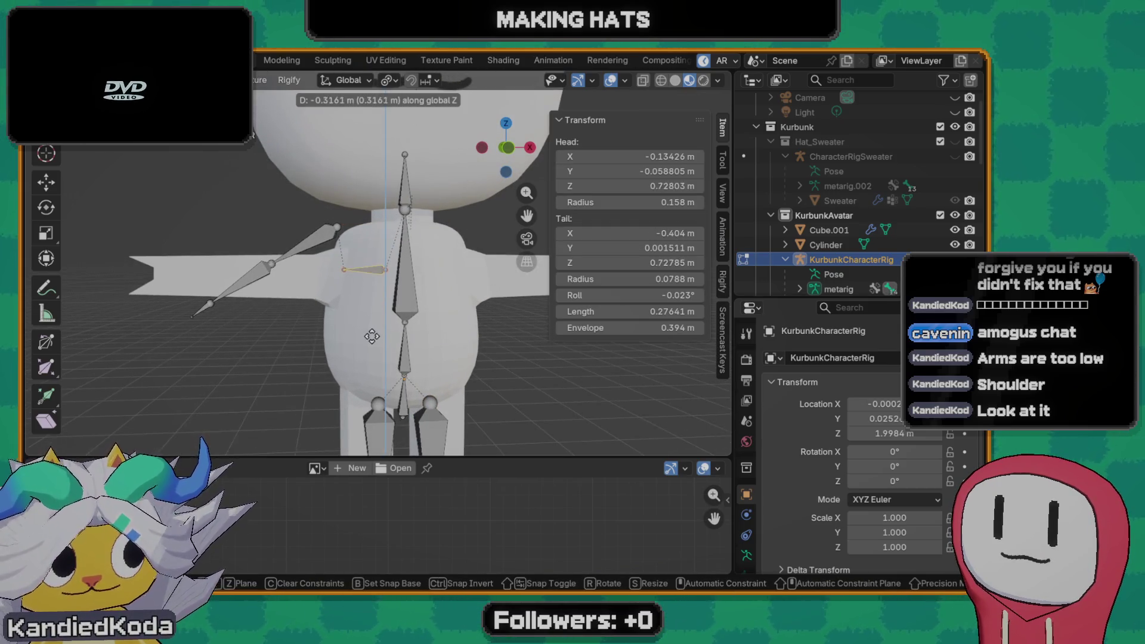
click(370, 338)
key(g)
key(x)
click(346, 327)
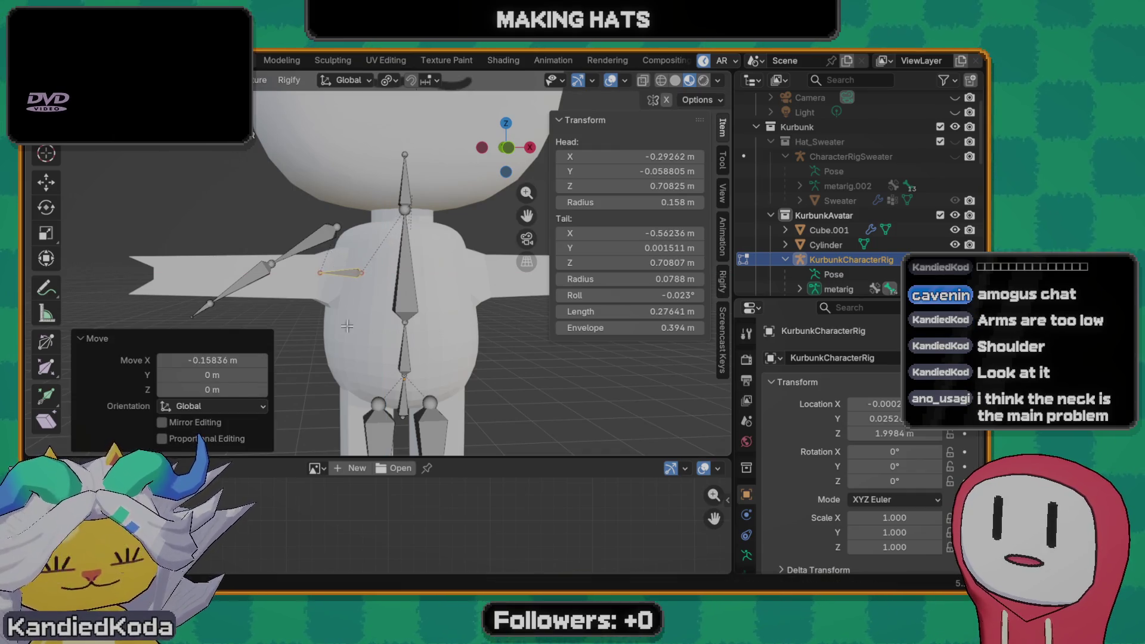
- Select the hand bone at the arm tip in front orthographic view and start moving it
click(325, 236)
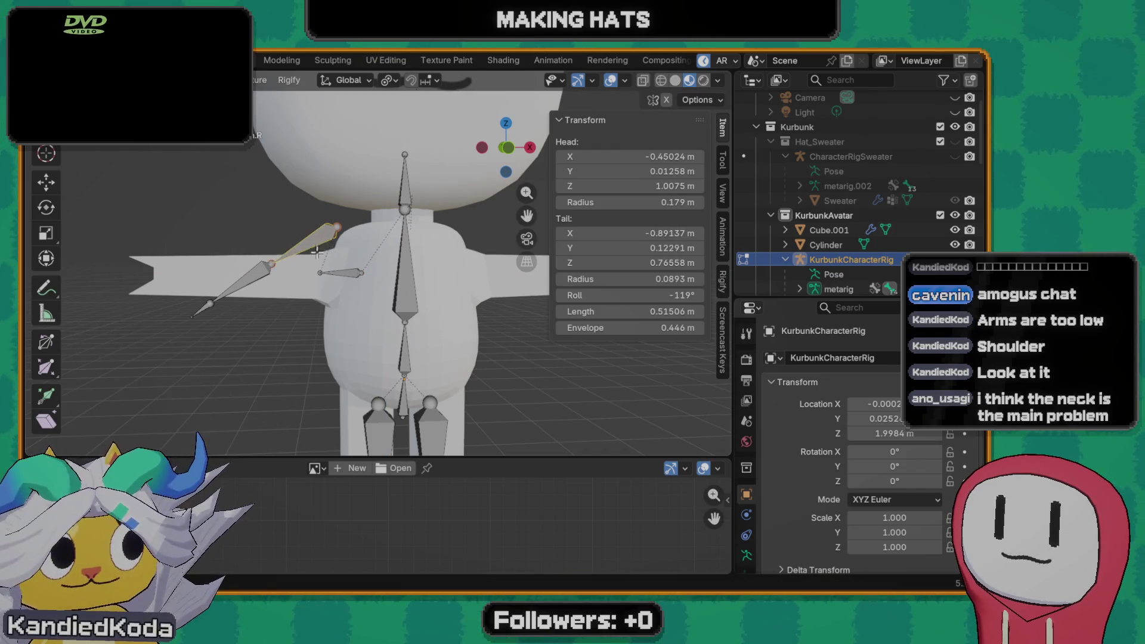
click(211, 309)
key(grave)
click(274, 253)
key(g)
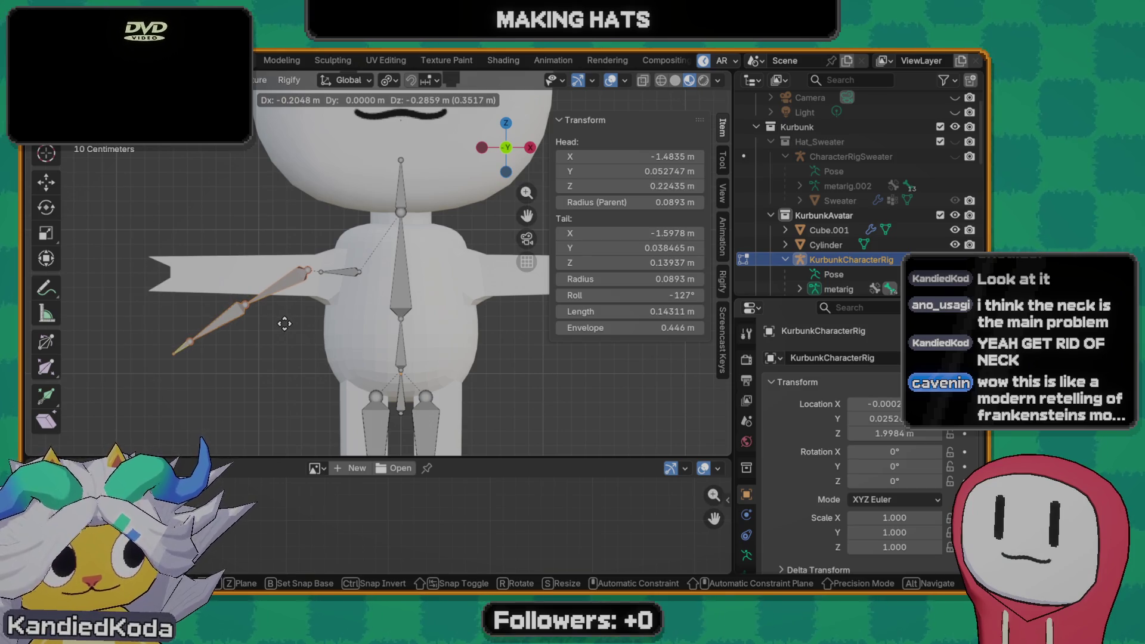
- Place the hand bone and the upper-arm joints along the mesh arm
click(285, 323)
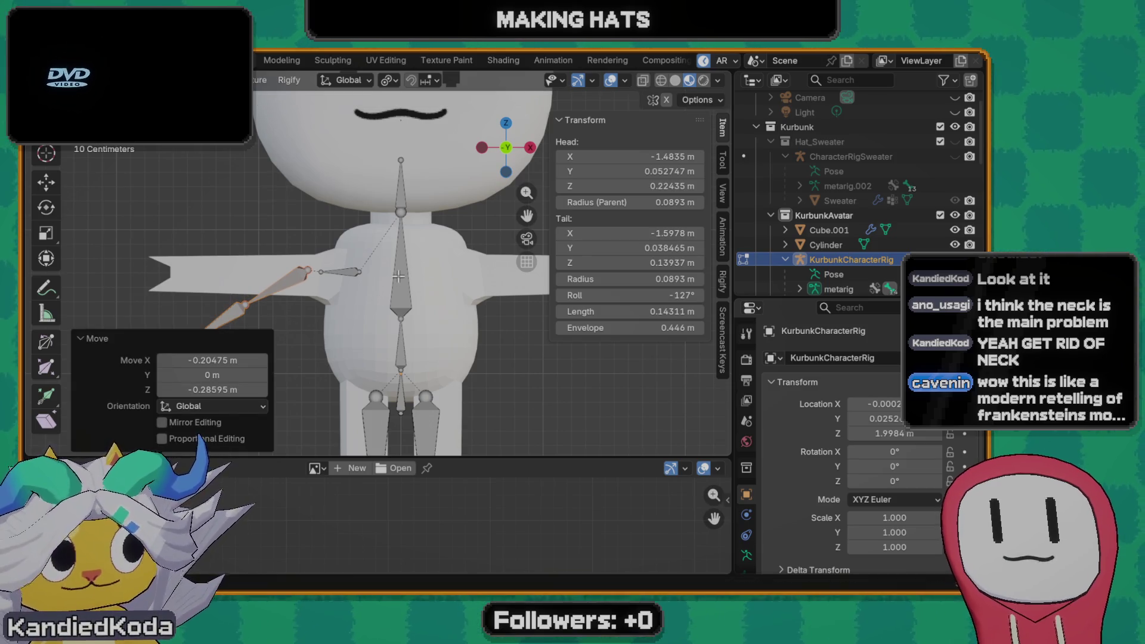
drag(360, 270, 362, 241)
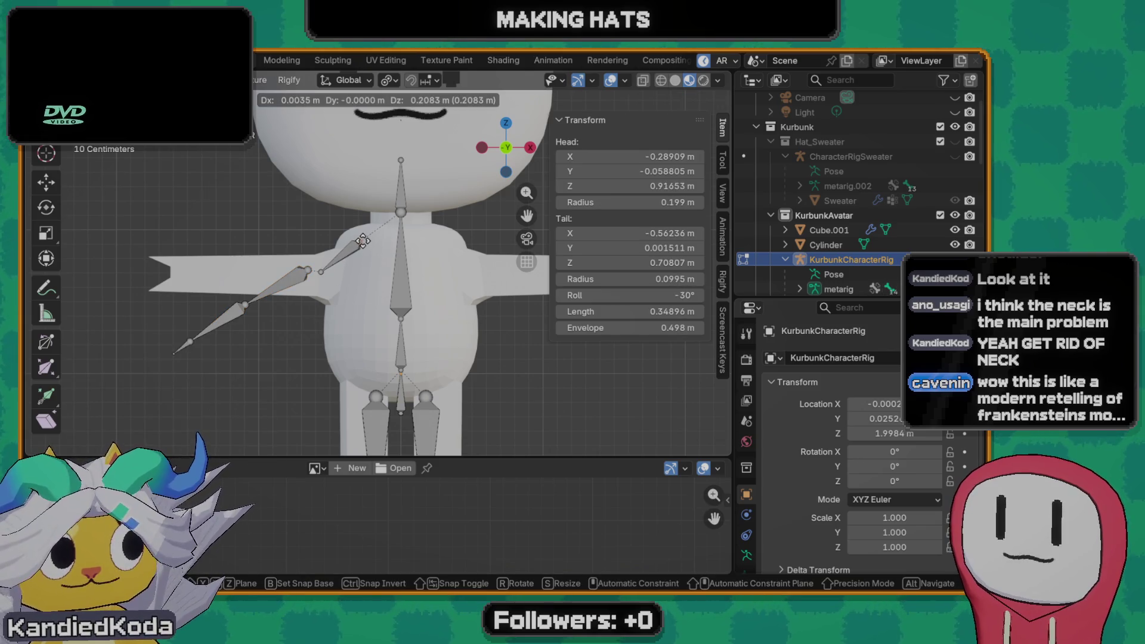
click(362, 240)
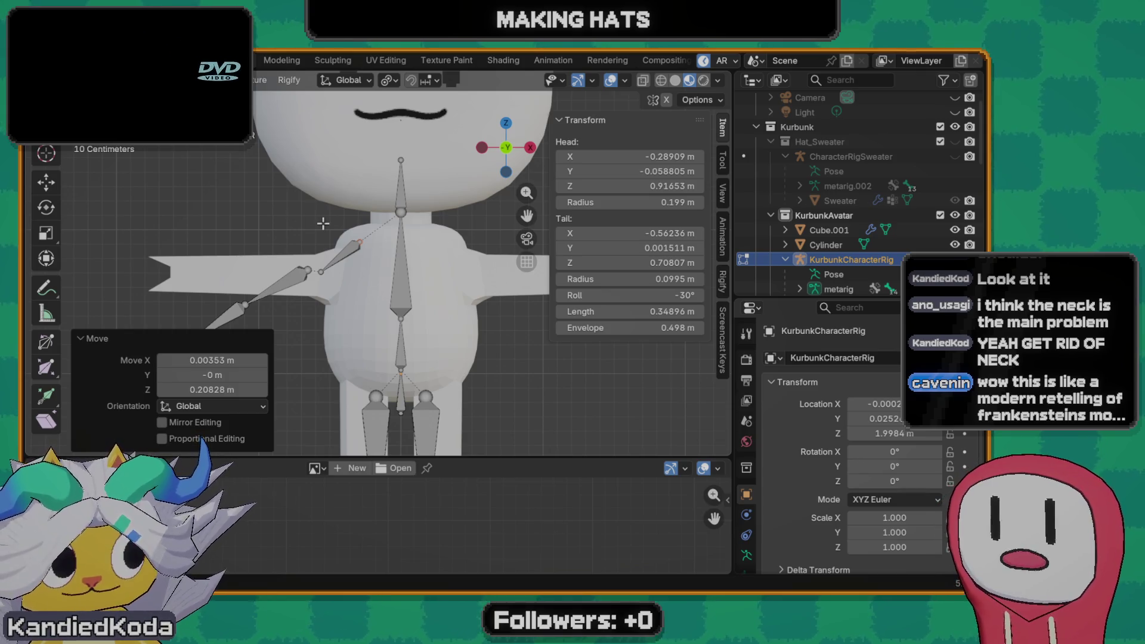
click(246, 299)
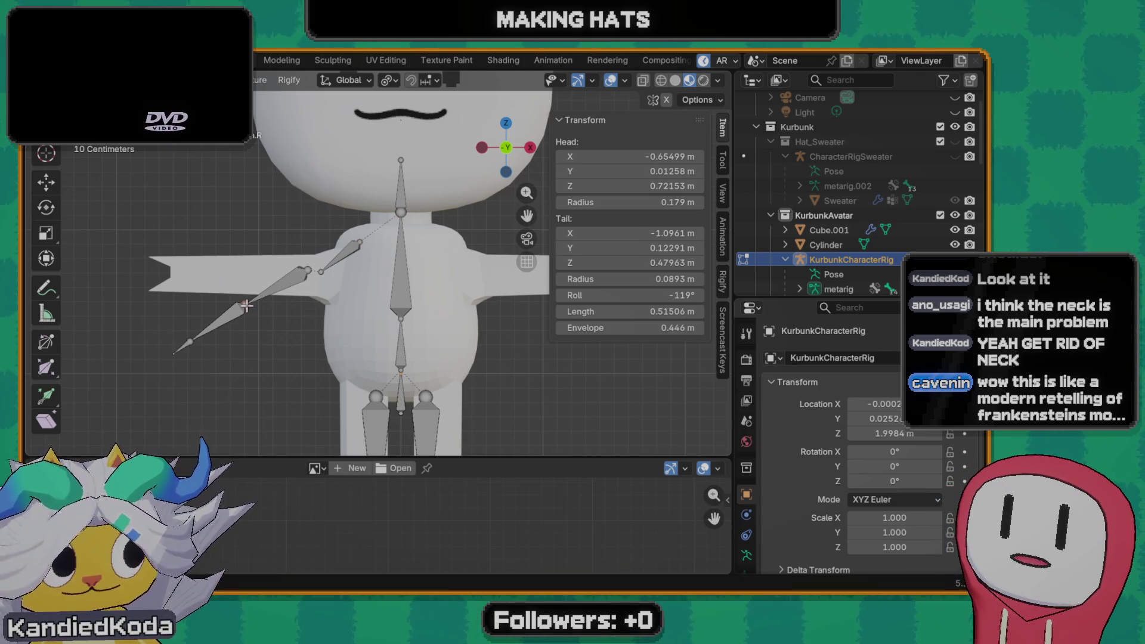
key(g)
click(304, 270)
key(g)
click(307, 272)
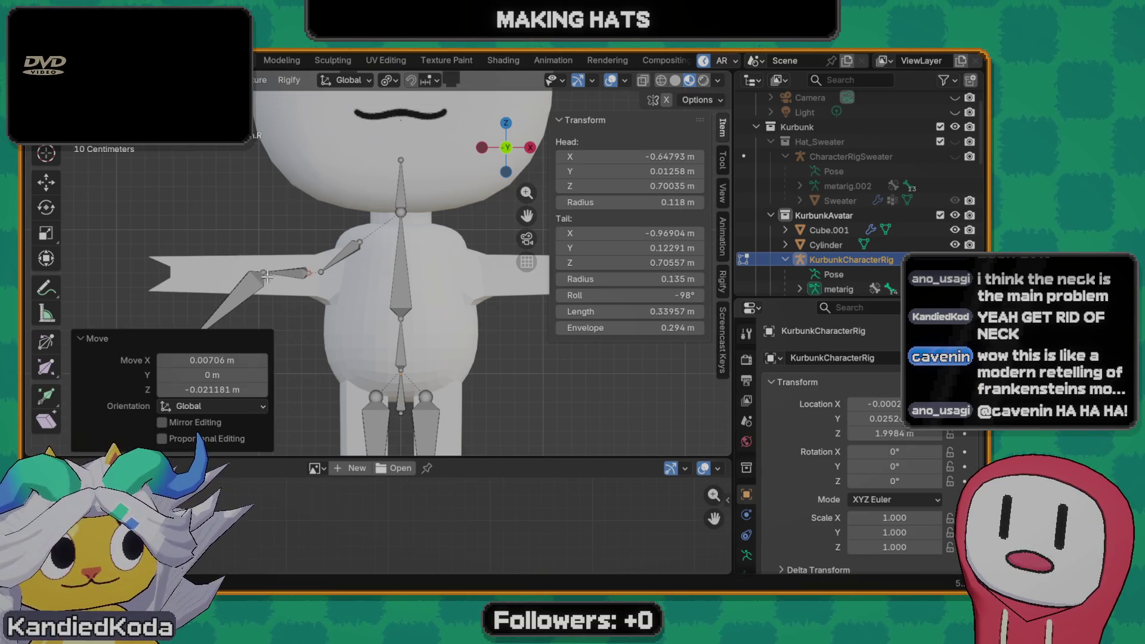
- Reposition the forearm and hand bones along the outstretched arm
click(229, 306)
key(g)
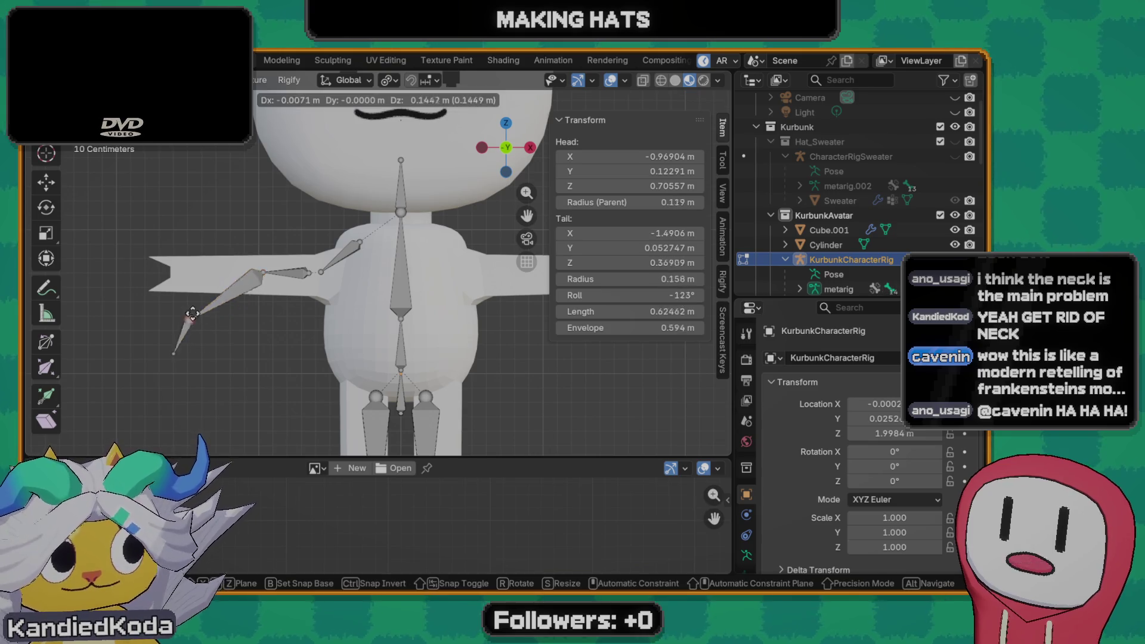
click(183, 343)
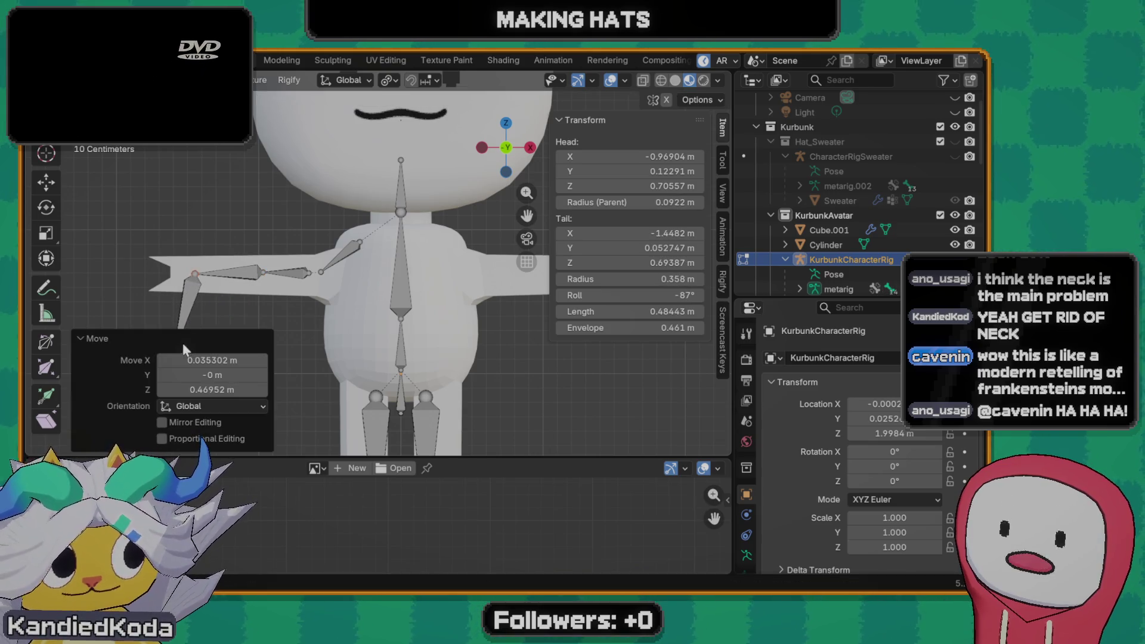
click(213, 311)
middle_drag(235, 320, 192, 325)
key(g)
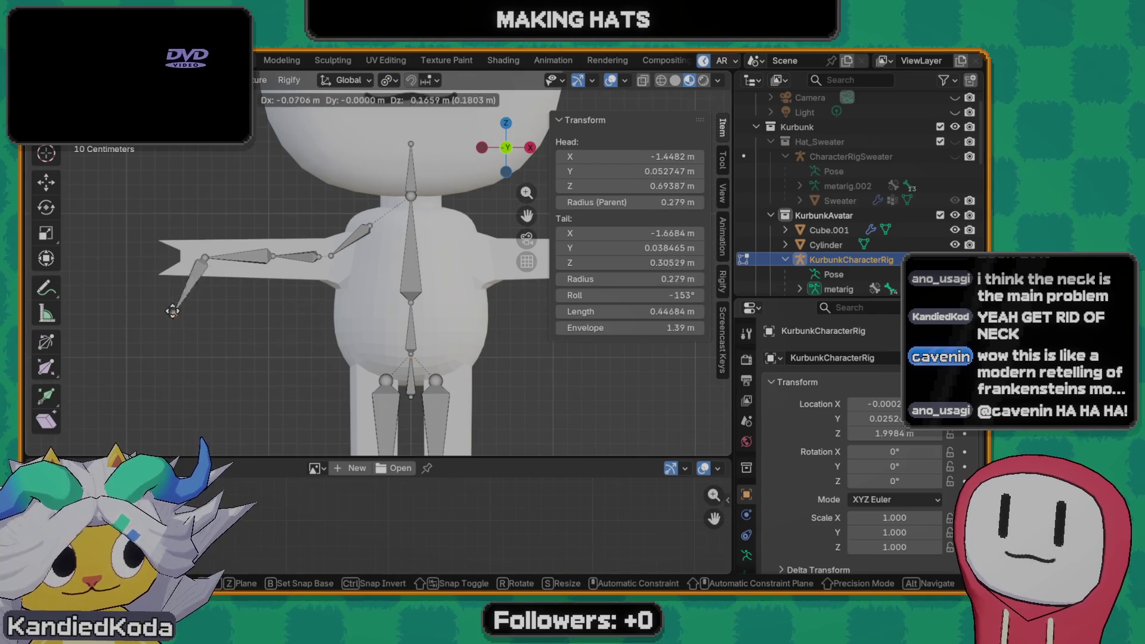
click(173, 259)
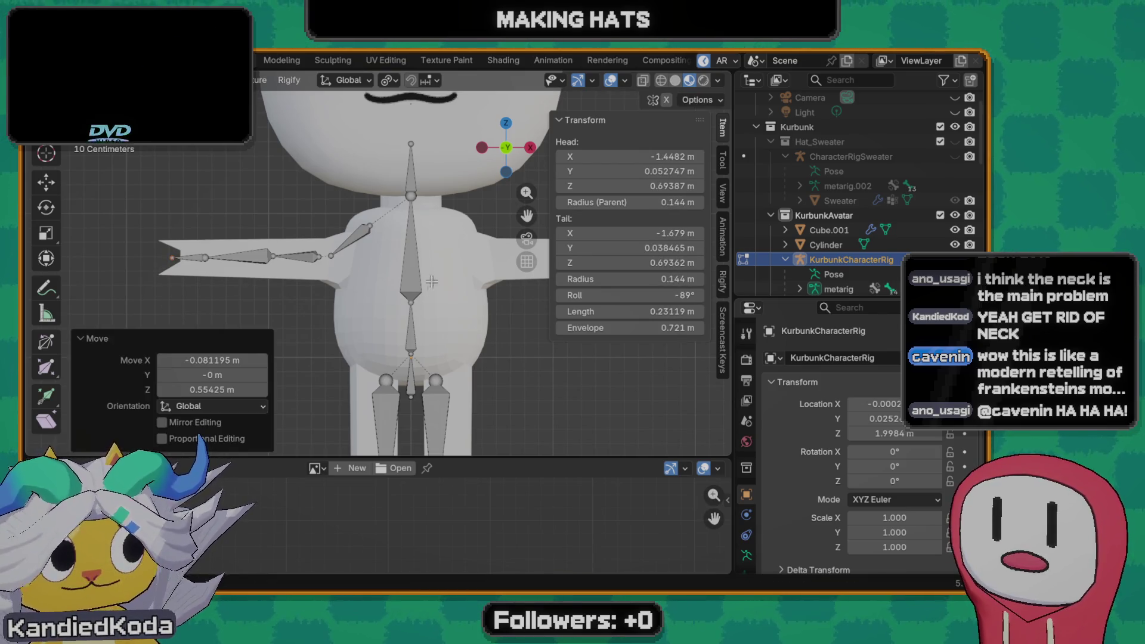
- Inspect the rig from several angles and return to front orthographic view
shift+middle_drag(380, 316, 357, 306)
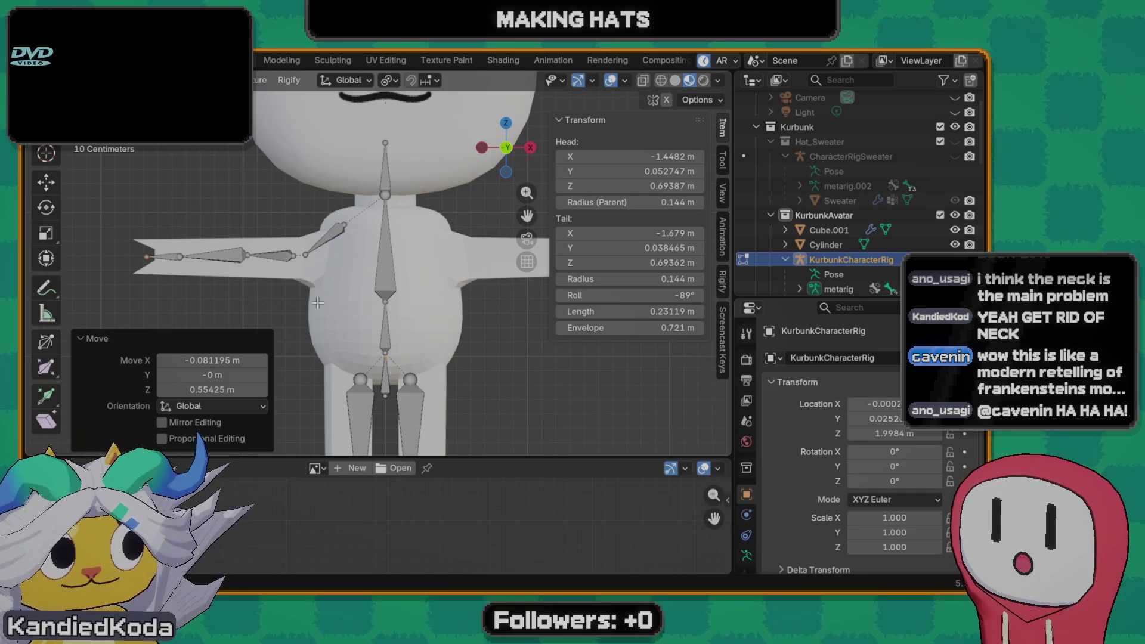
click(332, 256)
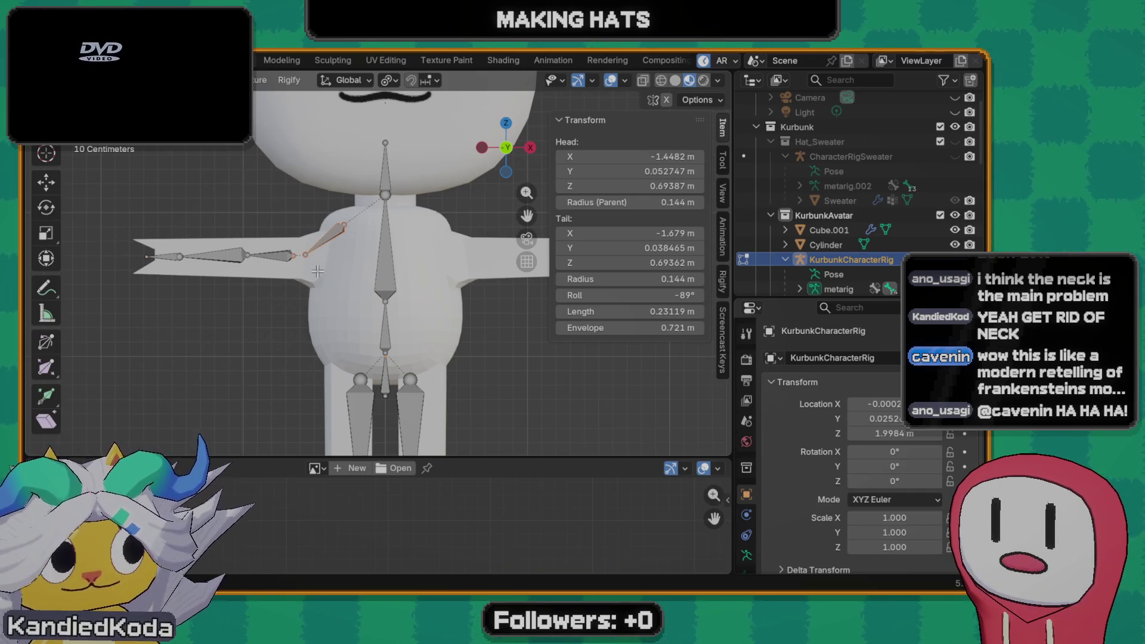
mouse_move(328, 297)
shift+middle_down()
mouse_move(289, 172)
mouse_move(294, 296)
mouse_move(335, 239)
shift+middle_up()
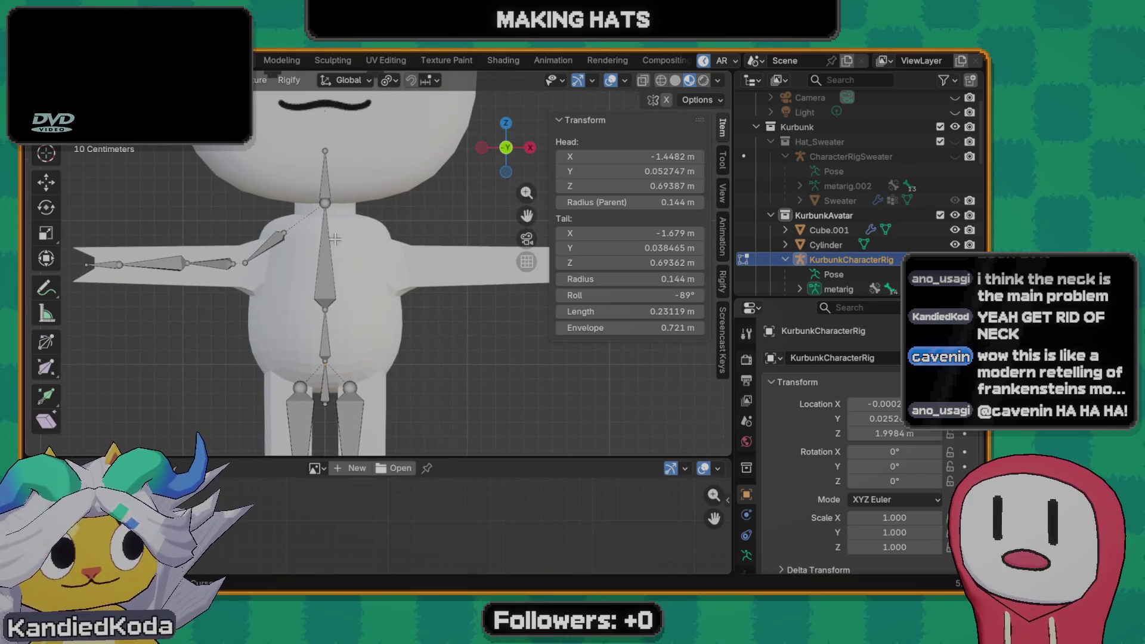
middle_drag(353, 226, 370, 234)
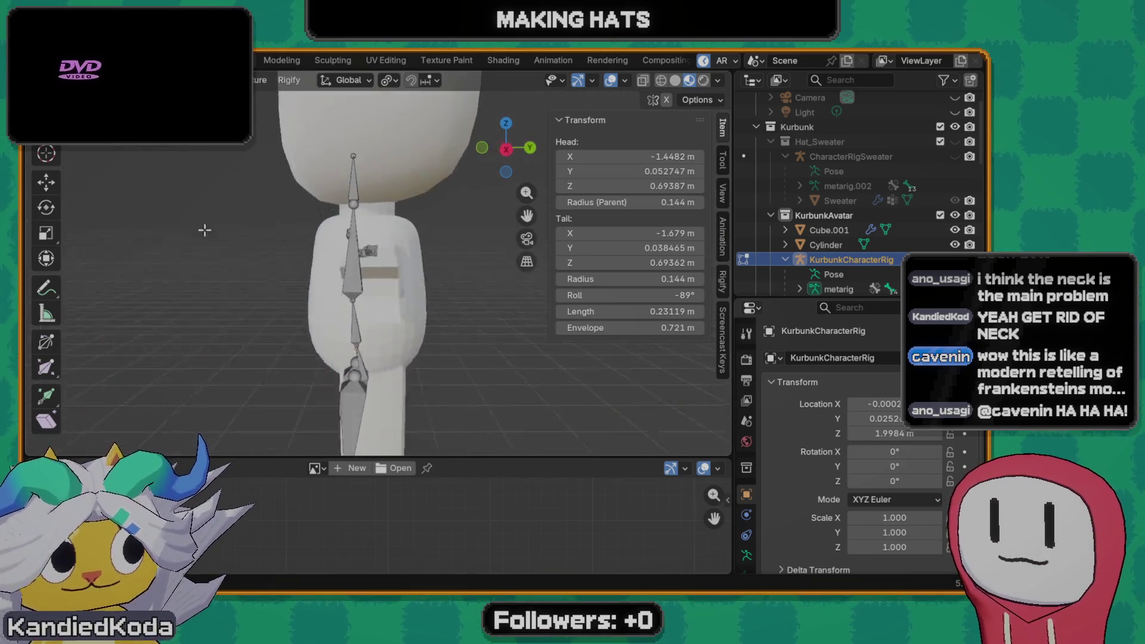
scroll(371, 233, down, 3)
scroll(370, 237, down, 2)
scroll(372, 247, down, 2)
scroll(371, 260, up, 4)
scroll(372, 259, up, 2)
mouse_move(372, 259)
middle_down()
mouse_move(466, 245)
mouse_move(464, 371)
middle_up()
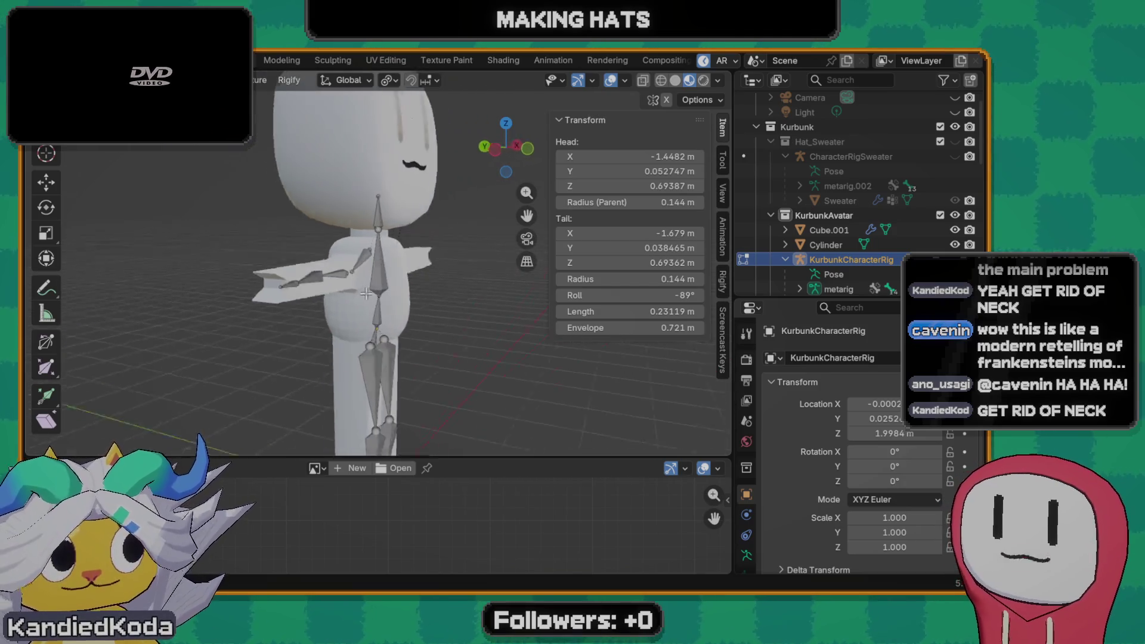
key(KP_1)
scroll(335, 287, up, 3)
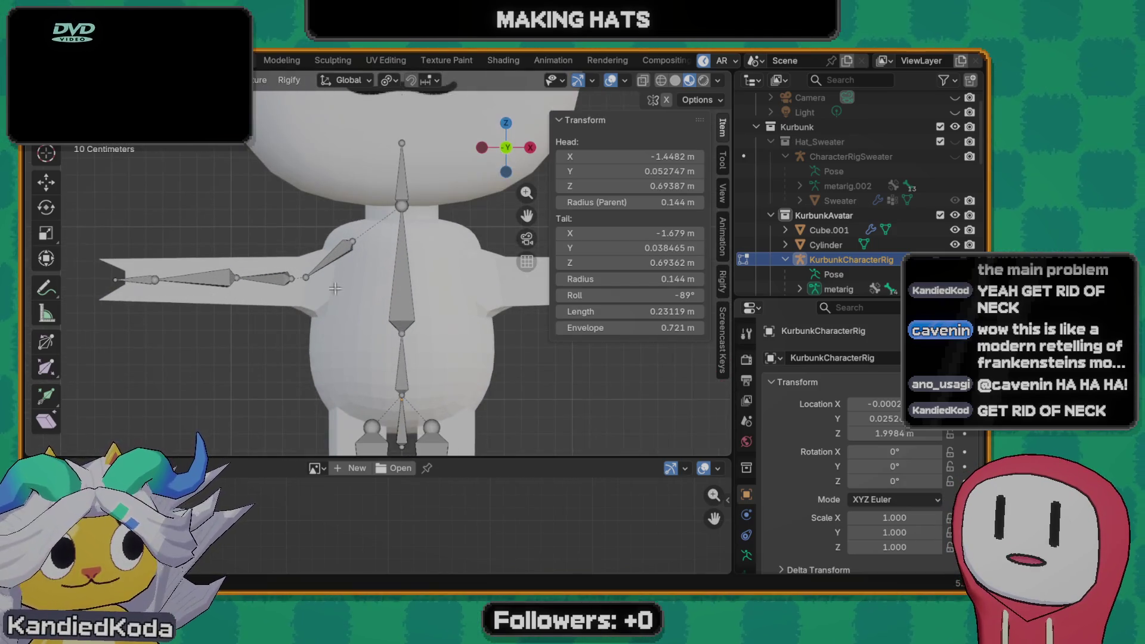
- Nudge an arm joint into place, leave Edit Mode and reselect the rig
click(293, 278)
key(grave)
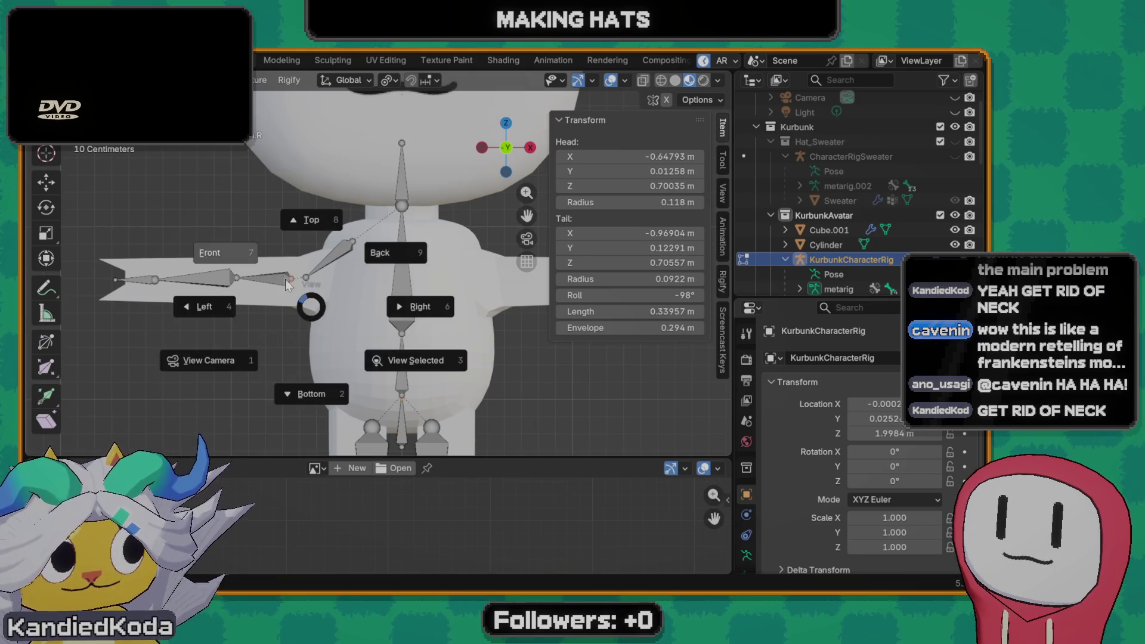
key(g)
click(298, 278)
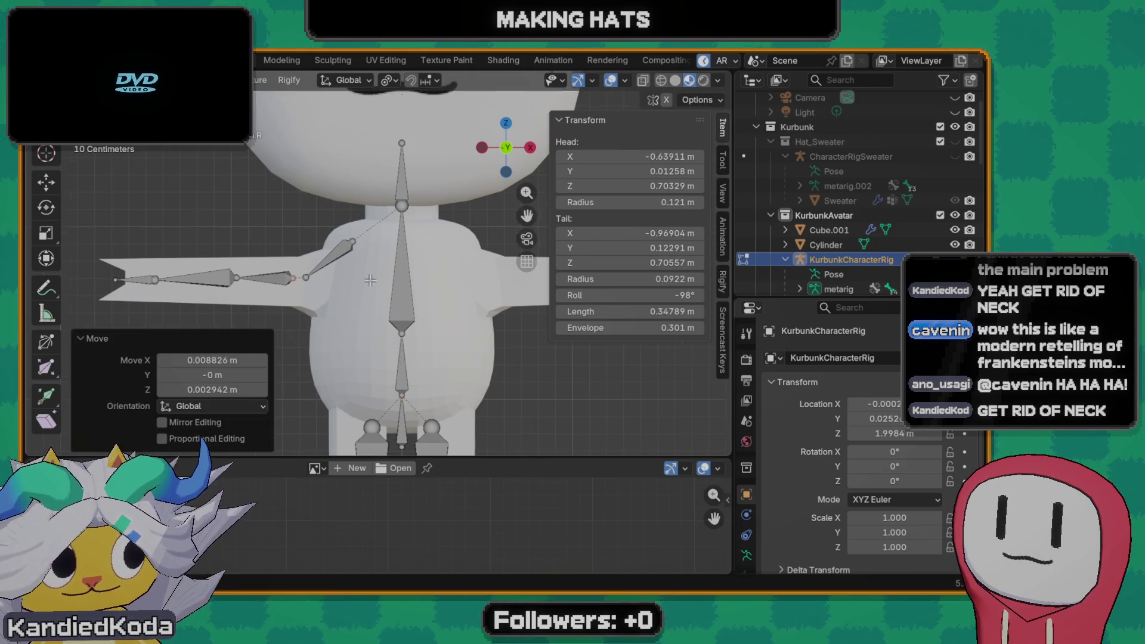
scroll(301, 280, down, 2)
key(Tab)
click(431, 297)
click(397, 305)
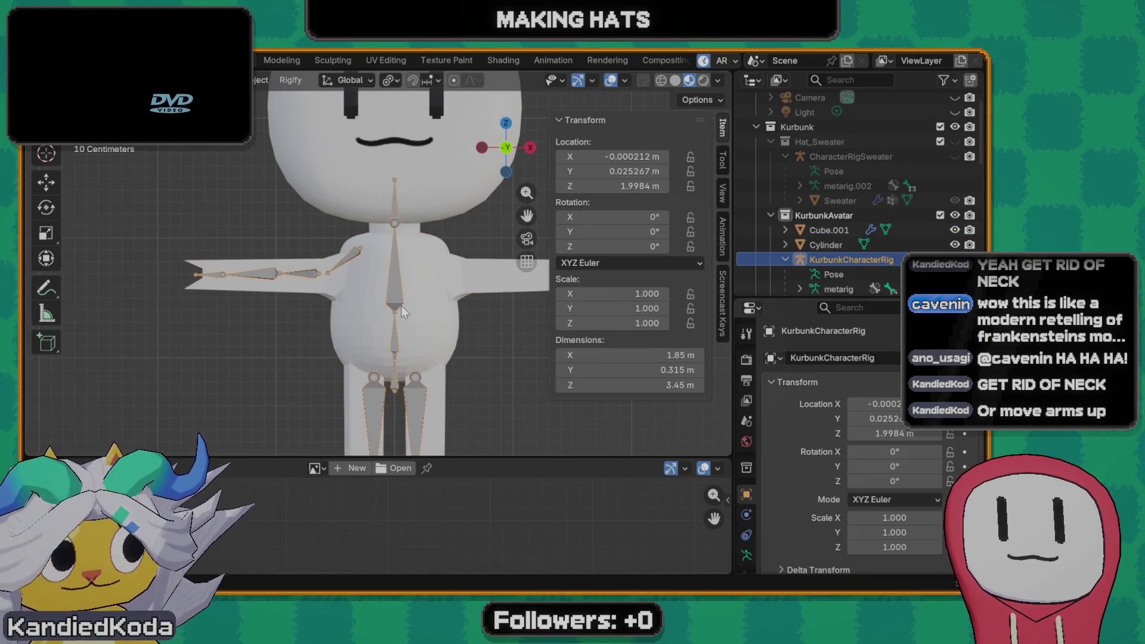
- Clear the old parenting and gather the body, Cylinder neck and rig for re-parenting
key(alt+p)
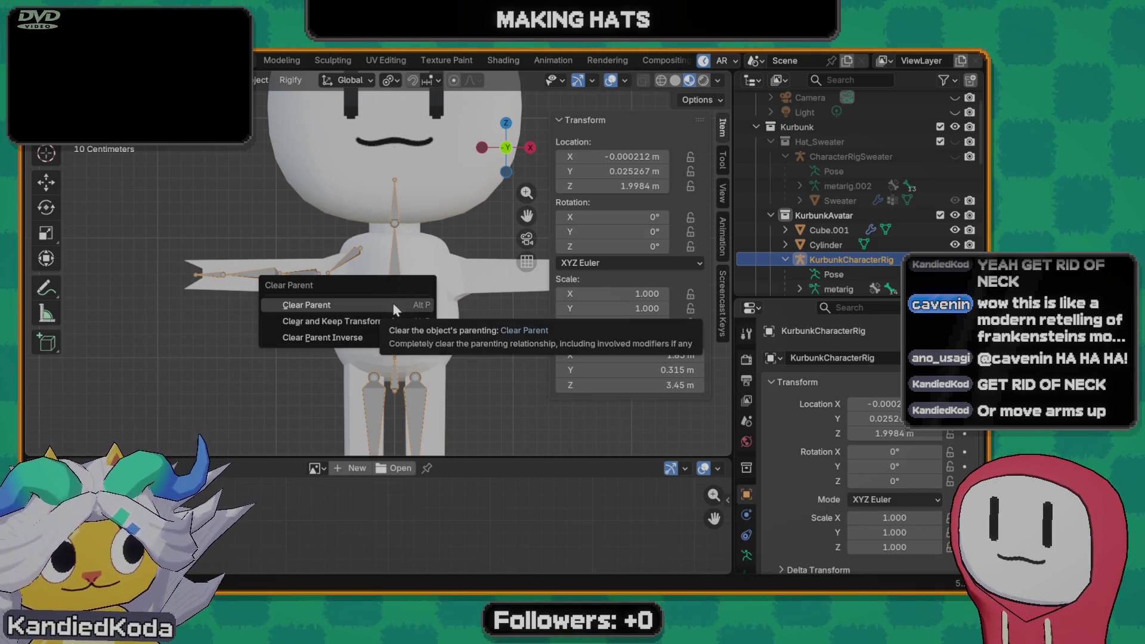
click(395, 305)
click(438, 262)
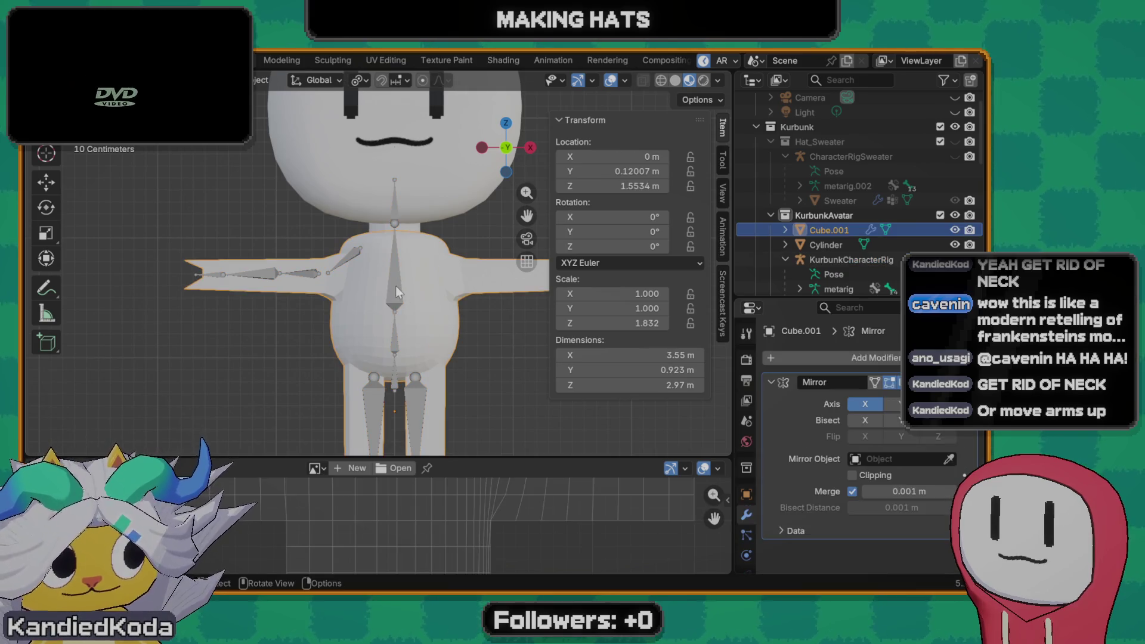
click(396, 286)
click(429, 254)
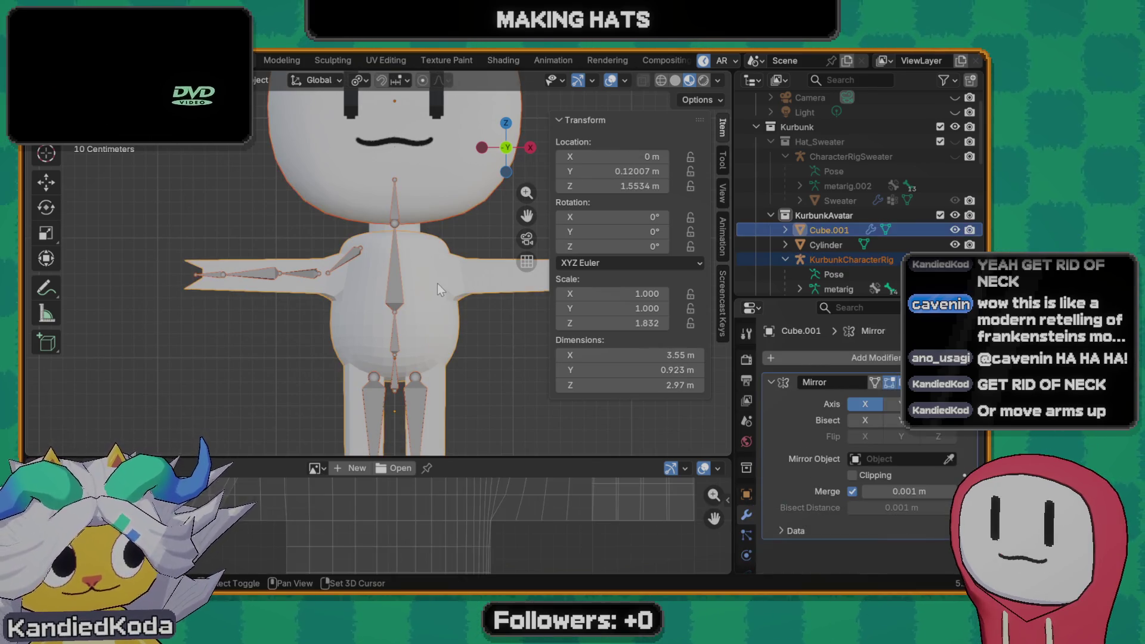
click(425, 233)
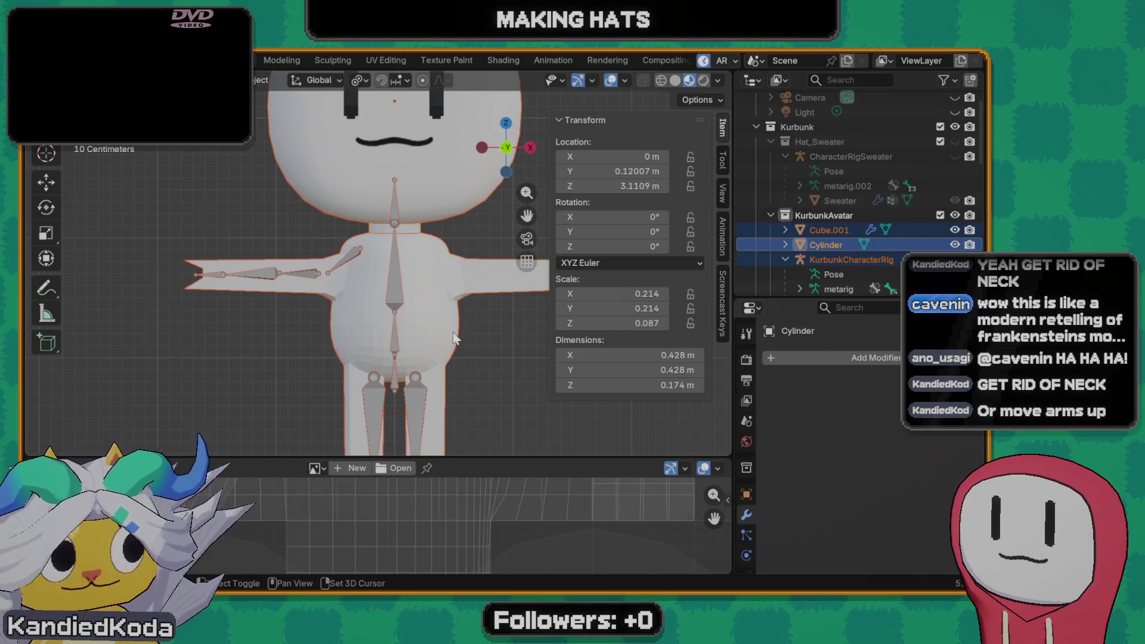
key(ctrl+p)
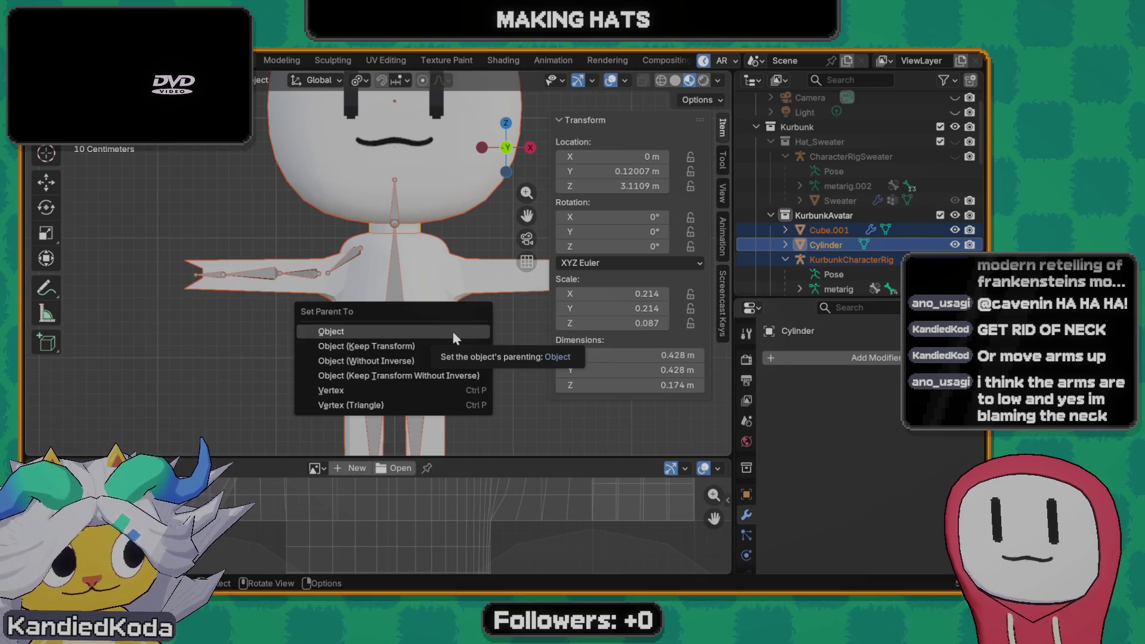
key(Escape)
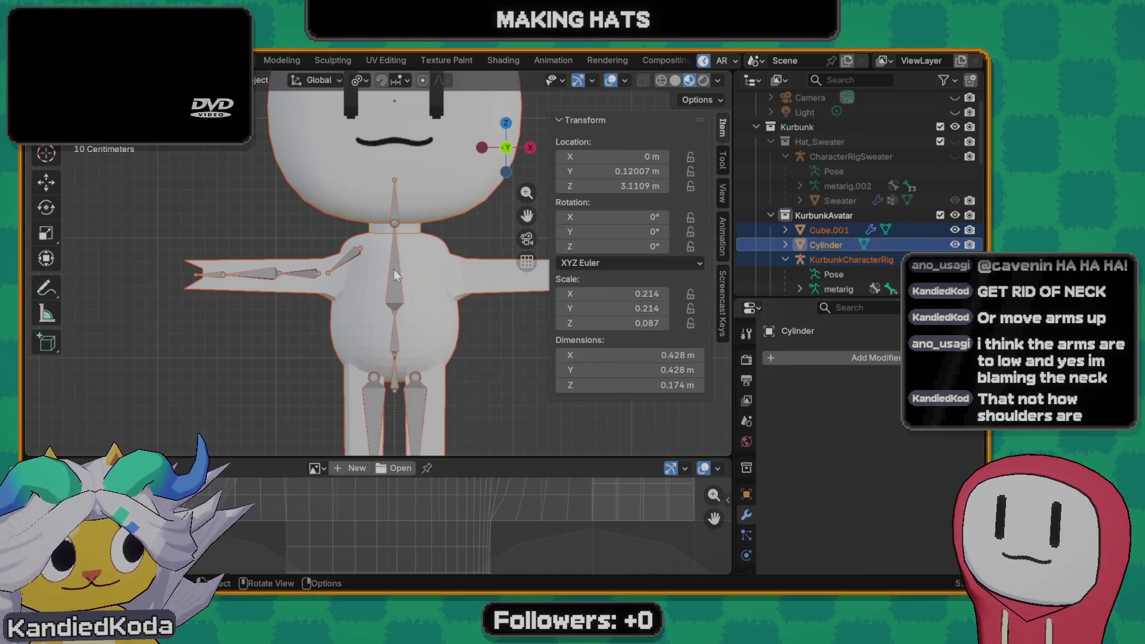
- Parent the meshes to the rig with automatic weights, then undo it
shift+click(400, 281)
key(ctrl+p)
click(438, 296)
scroll(417, 277, down, 2)
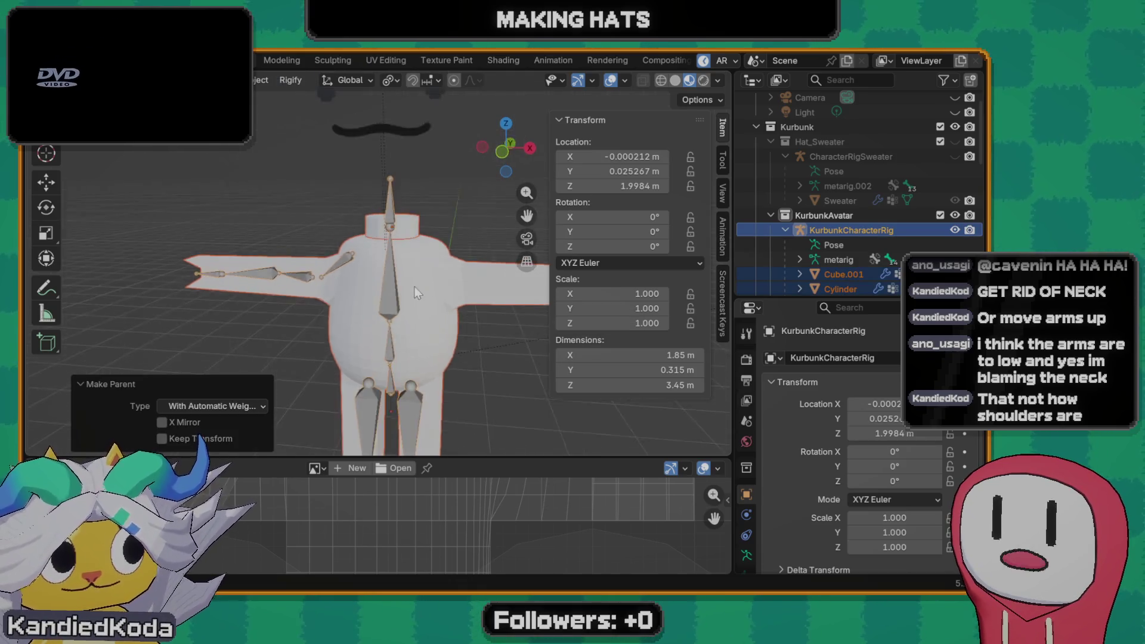
scroll(441, 278, down, 3)
scroll(409, 288, down, 2)
scroll(414, 285, up, 1)
scroll(432, 282, up, 2)
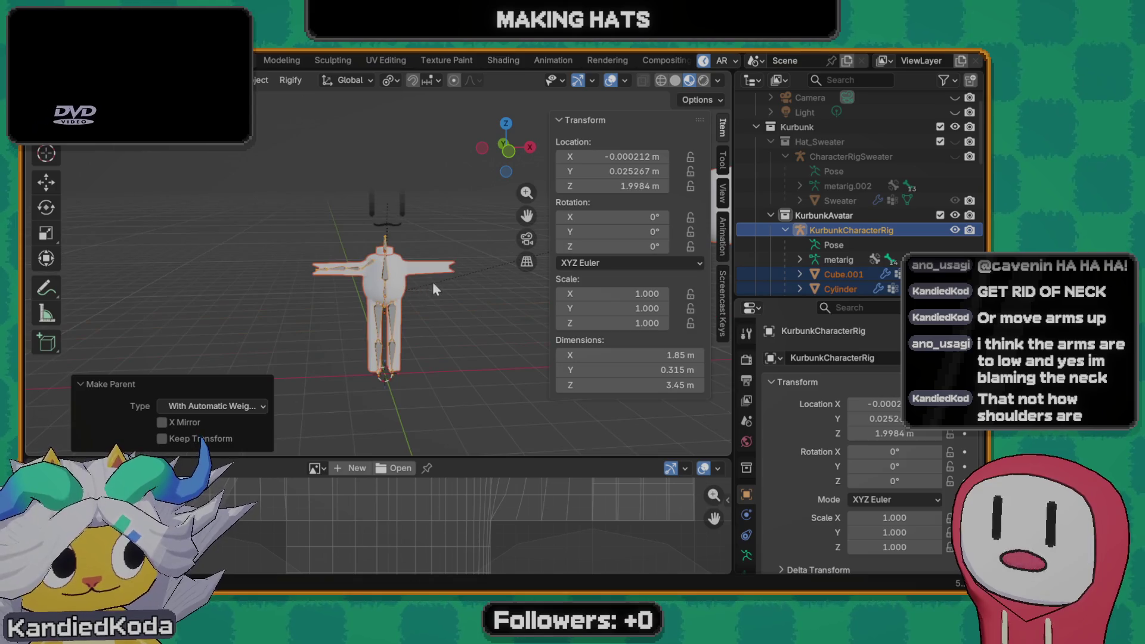
shift+middle_drag(432, 282, 248, 282)
scroll(274, 260, down, 1)
scroll(349, 260, down, 2)
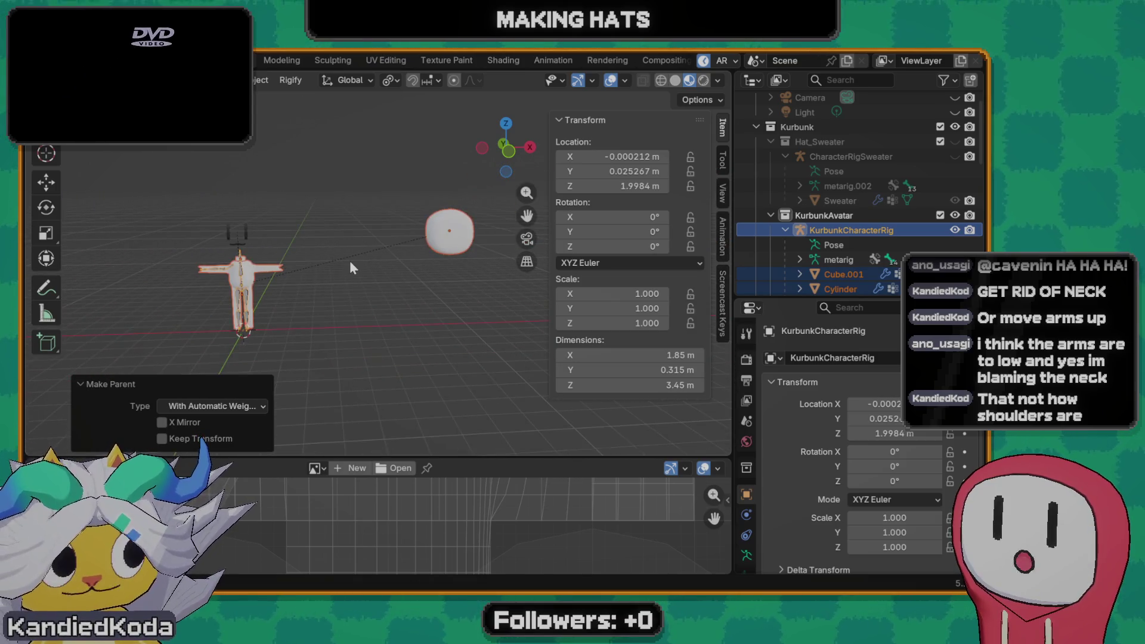
key(ctrl+z)
scroll(332, 277, up, 3)
scroll(386, 252, down, 2)
scroll(260, 278, up, 2)
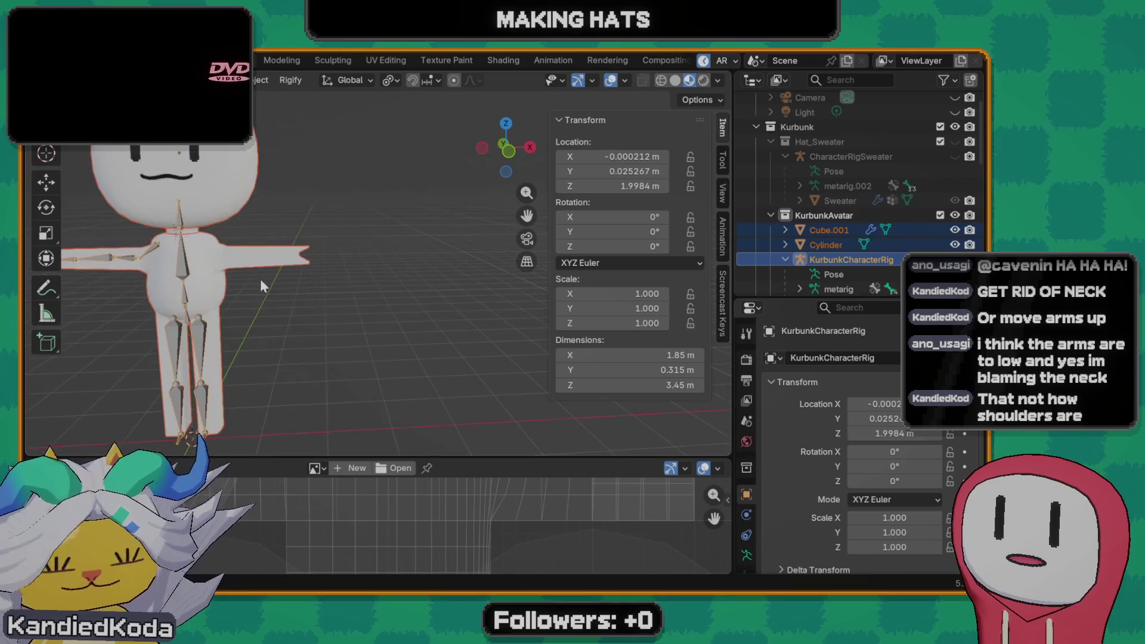
scroll(340, 288, up, 2)
- Apply all transforms to the rig and parent the meshes again with automatic weights
key(ctrl+a)
click(337, 288)
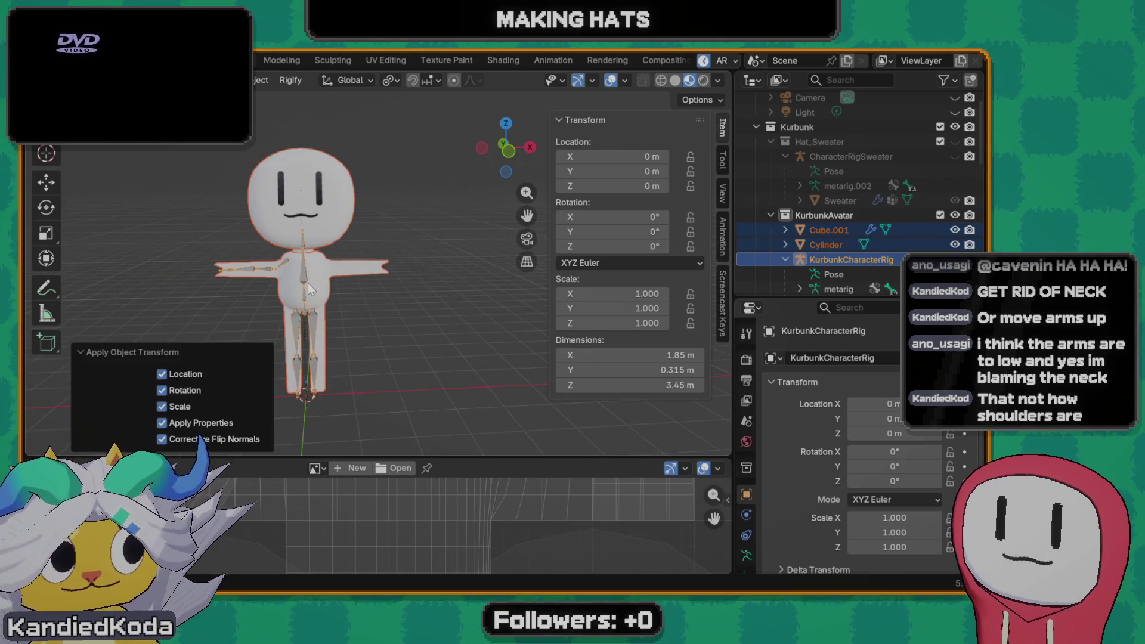
scroll(238, 283, up, 3)
key(ctrl+p)
click(250, 277)
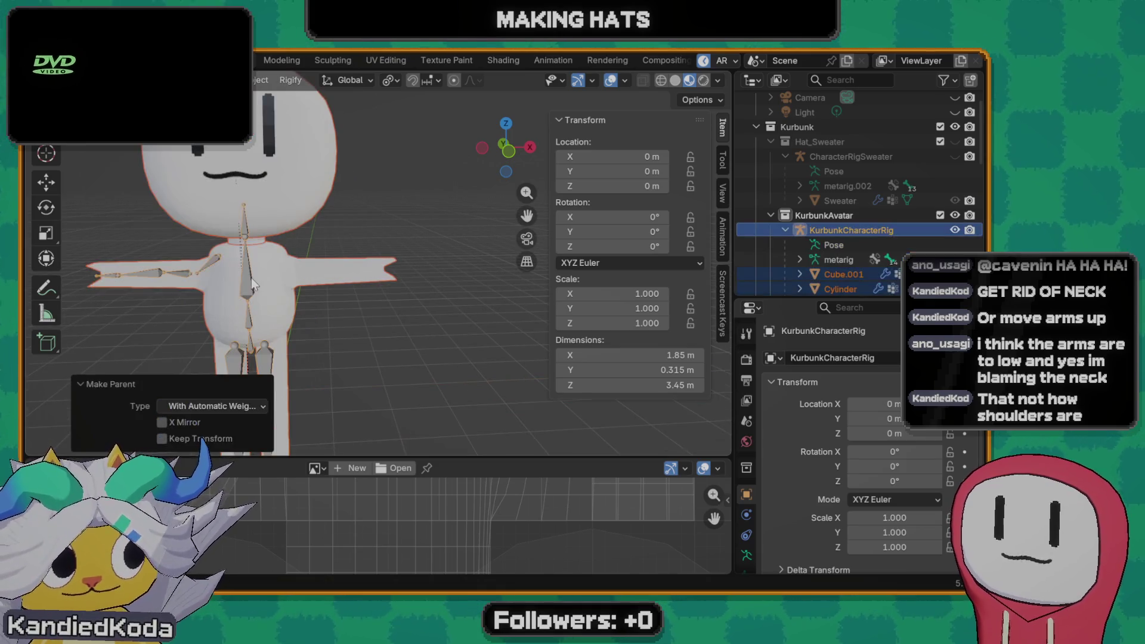
scroll(335, 259, down, 2)
key(Tab)
key(ctrl+Tab)
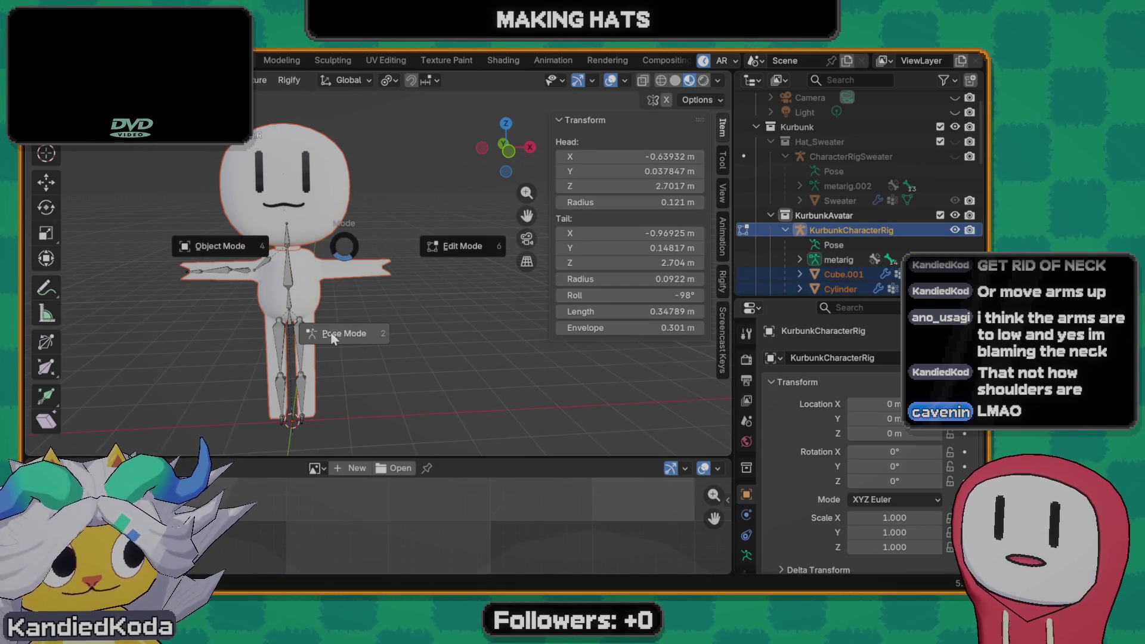
click(330, 333)
key(r)
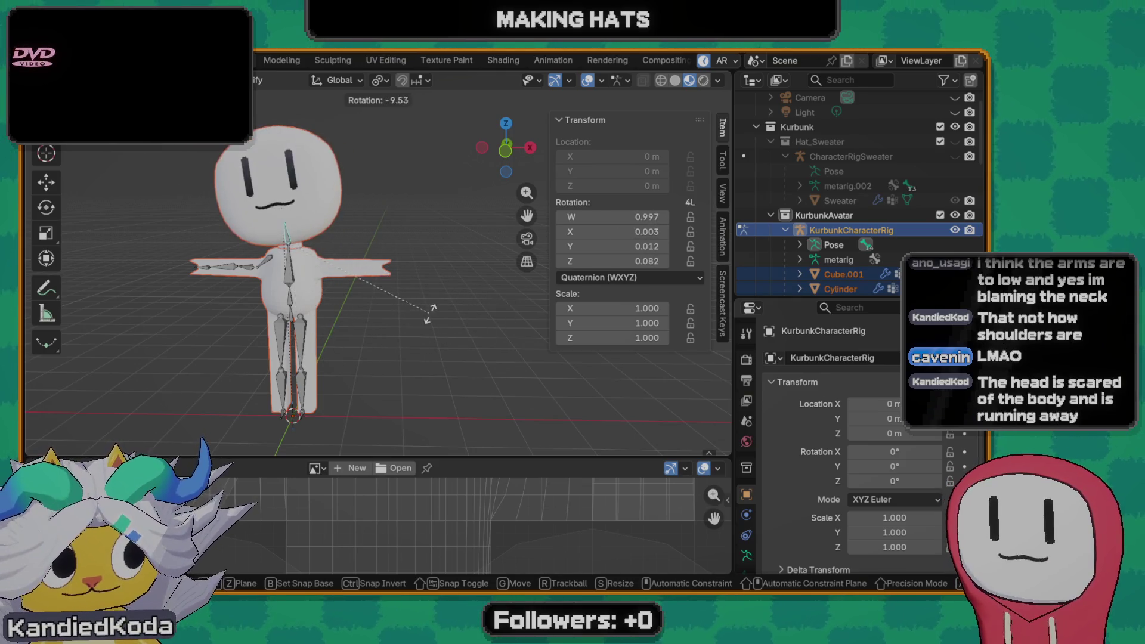
key(Escape)
scroll(232, 251, up, 5)
shift+middle_drag(232, 251, 347, 224)
key(r)
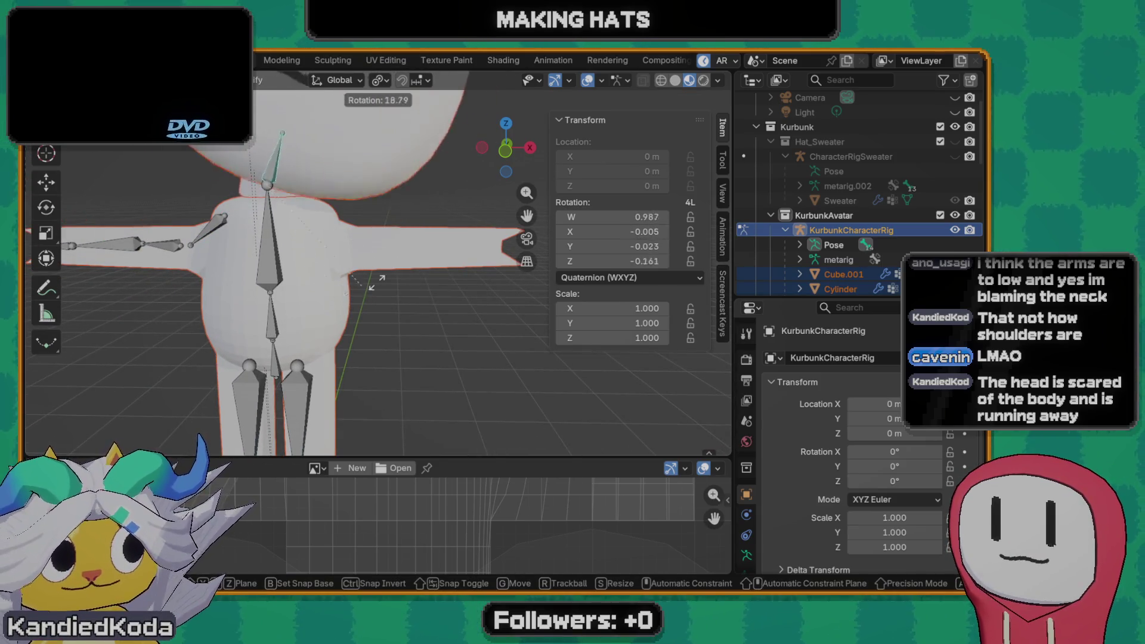
key(Escape)
click(271, 251)
key(r)
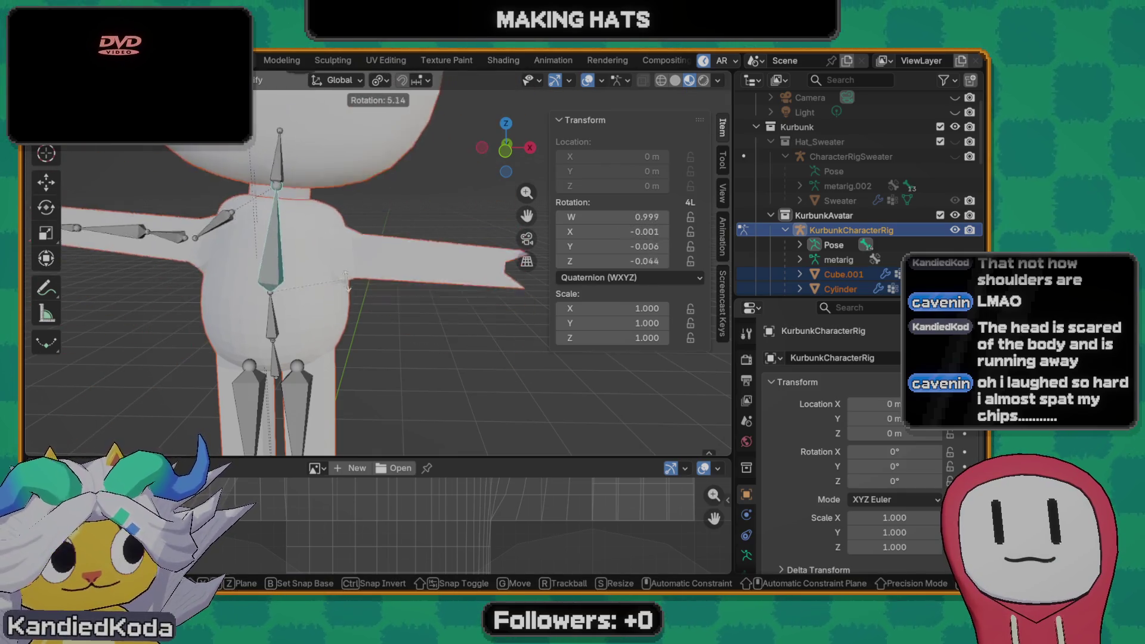
middle_drag(360, 304, 350, 343)
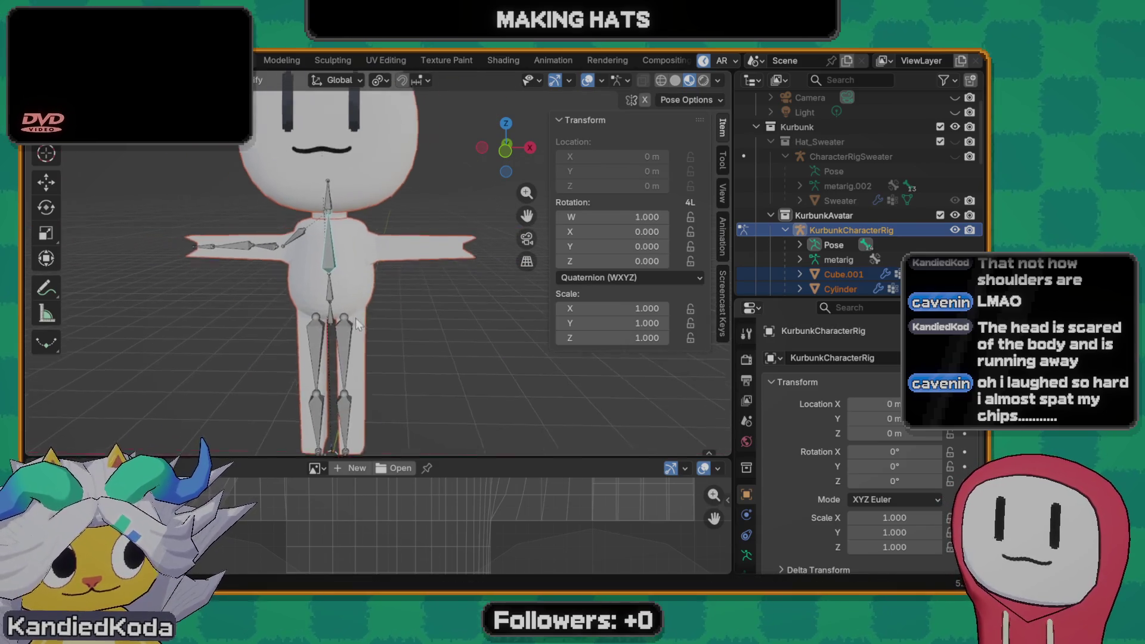
scroll(387, 286, up, 2)
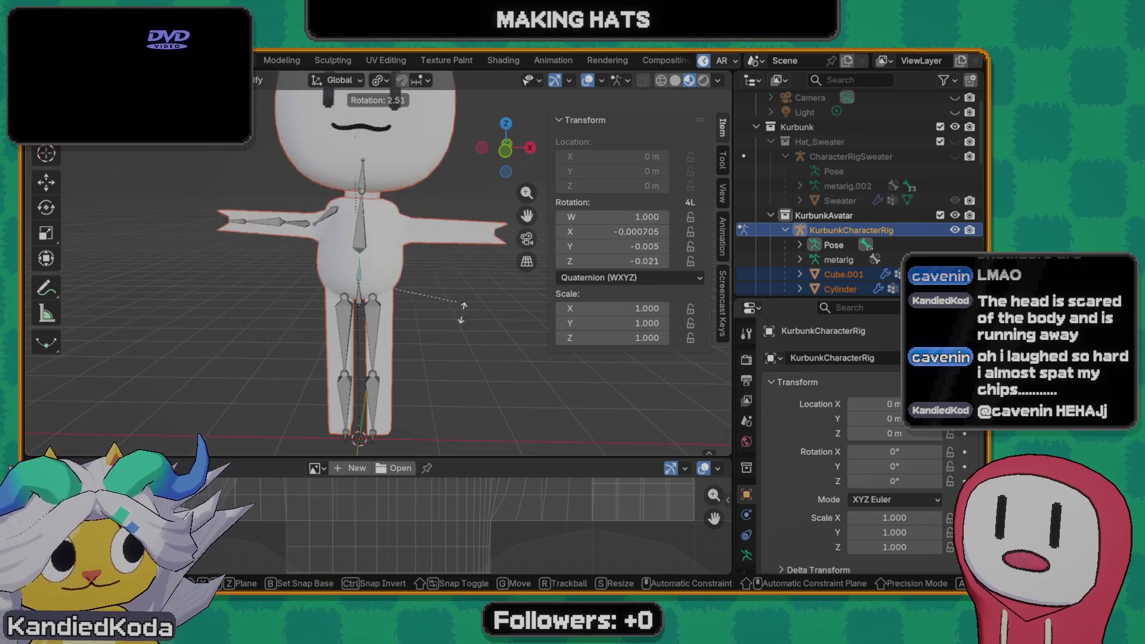
key(z)
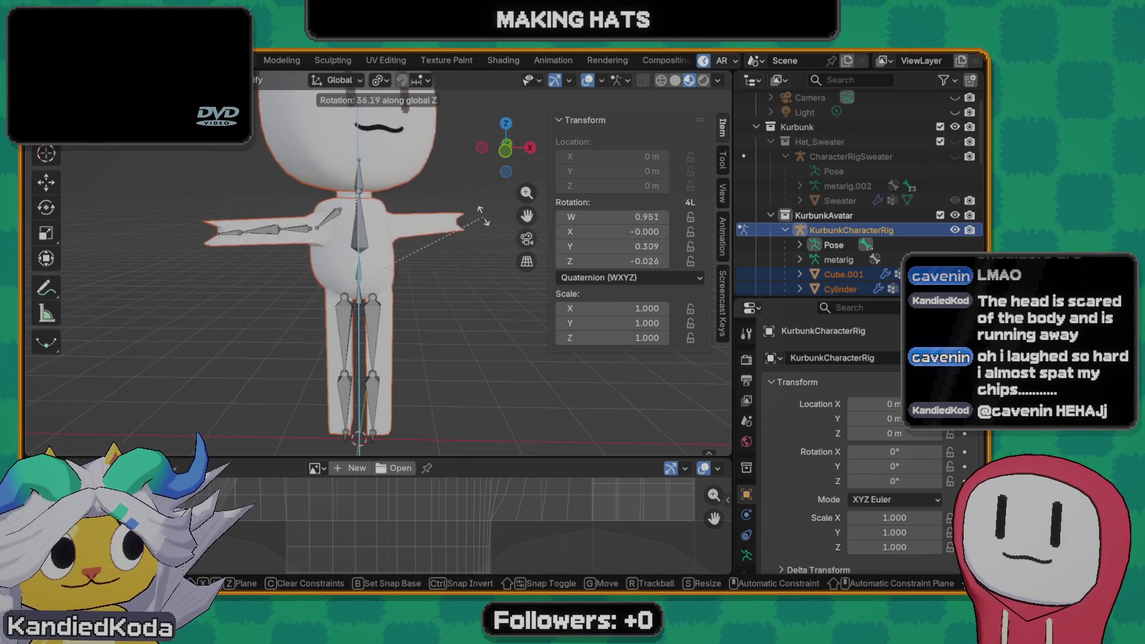
click(435, 344)
mouse_move(434, 344)
middle_down()
mouse_move(372, 333)
mouse_move(575, 348)
middle_up()
click(400, 364)
key(r)
key(z)
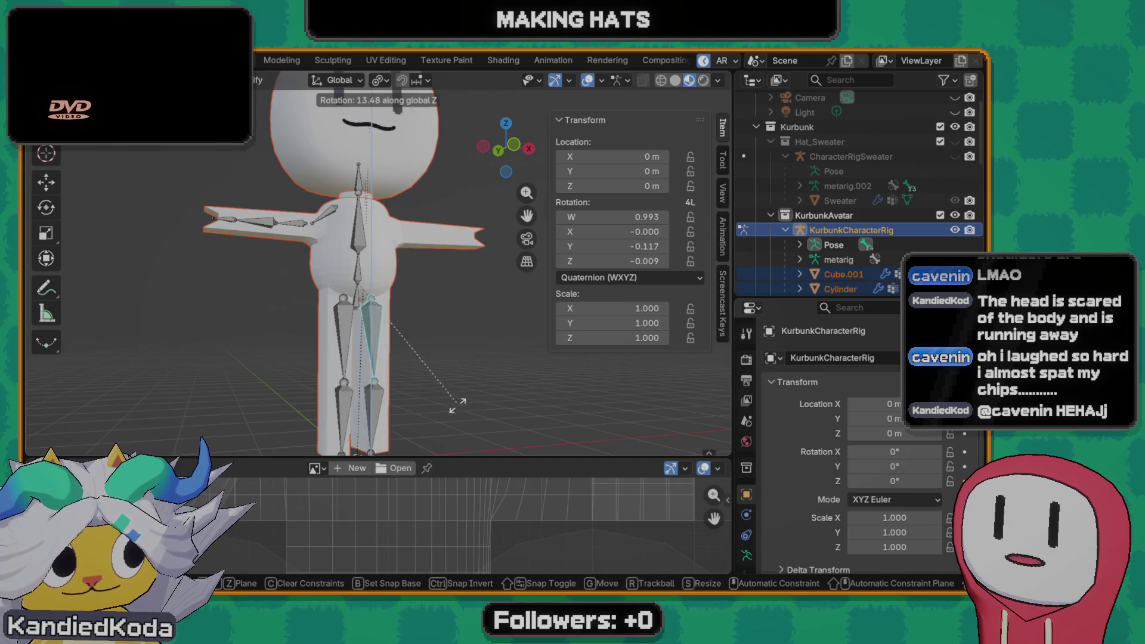
click(440, 359)
mouse_move(440, 358)
middle_down()
mouse_move(338, 391)
mouse_move(536, 340)
mouse_move(463, 275)
mouse_move(339, 238)
middle_up()
key(ctrl+z)
scroll(366, 245, down, 3)
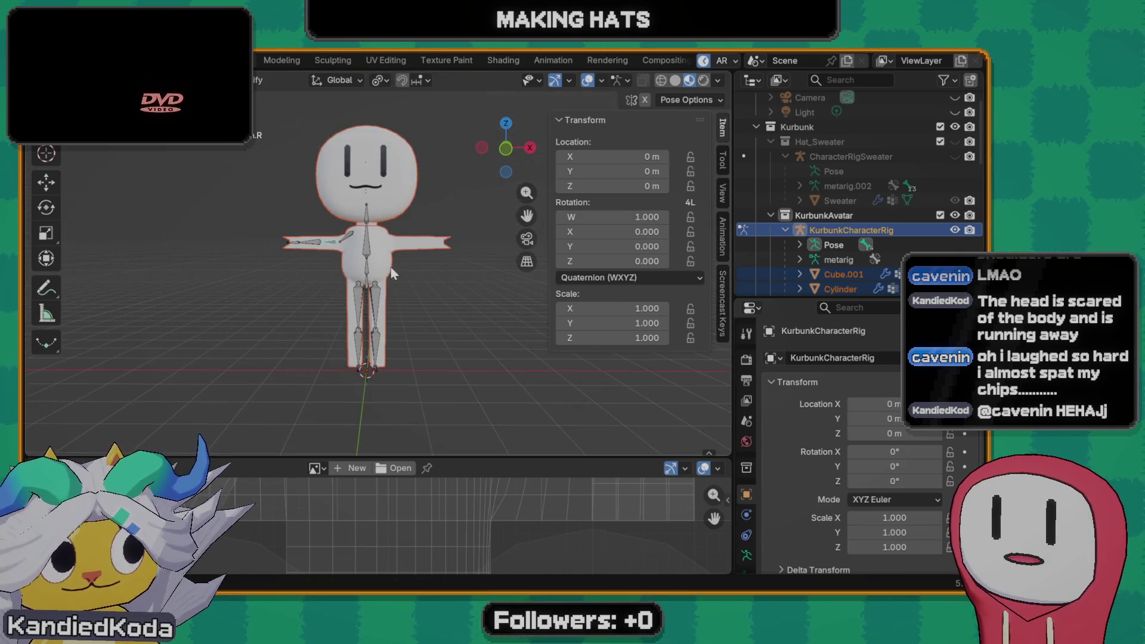
click(357, 240)
scroll(381, 254, up, 4)
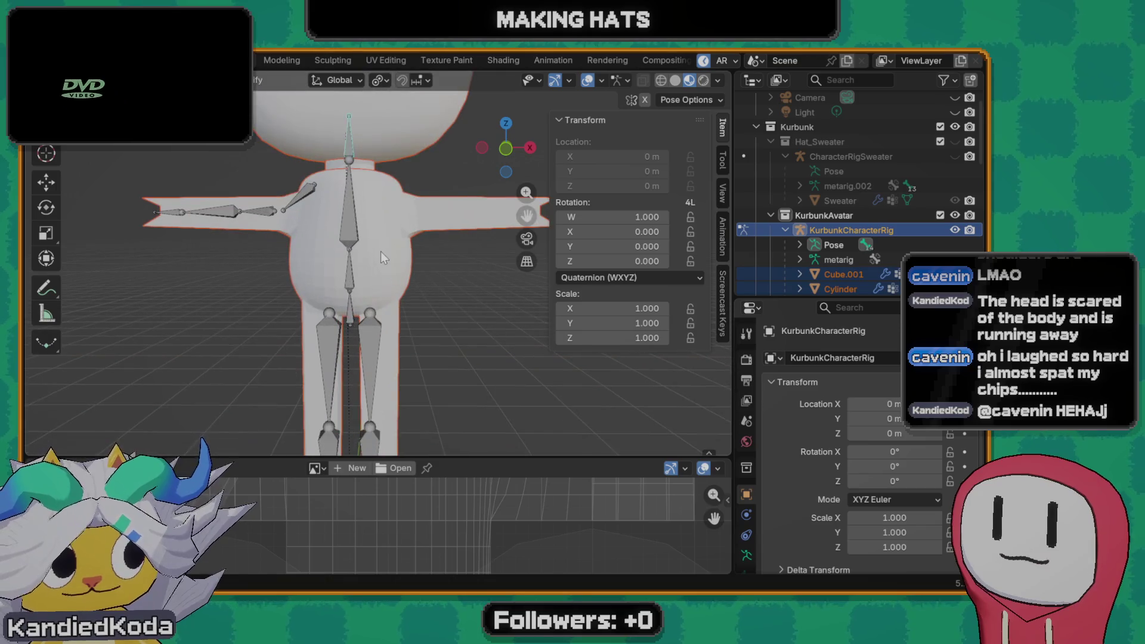
key(Tab)
key(Tab)
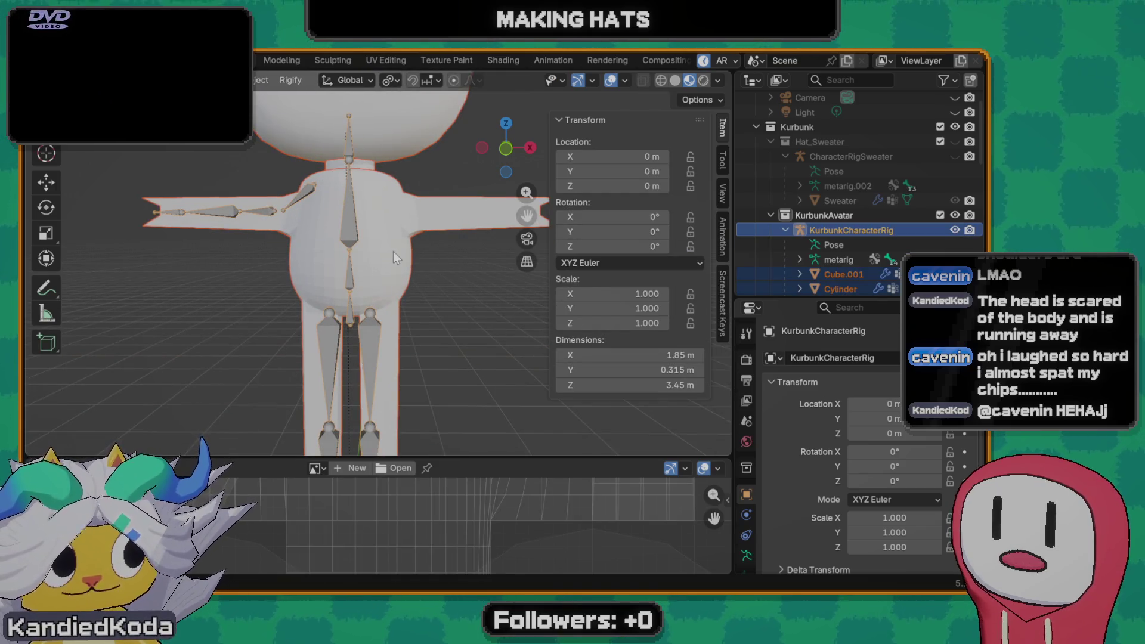
scroll(358, 235, down, 2)
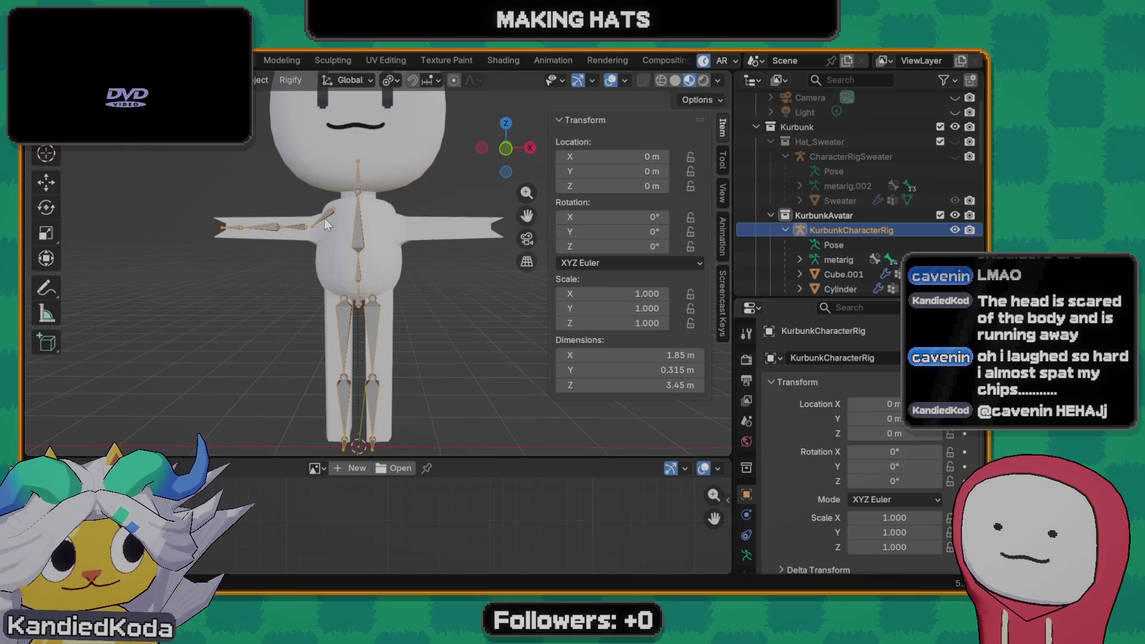
- Run Symmetrize on the arm bones from the F3 search in Edit Mode
key(Tab)
click(300, 223)
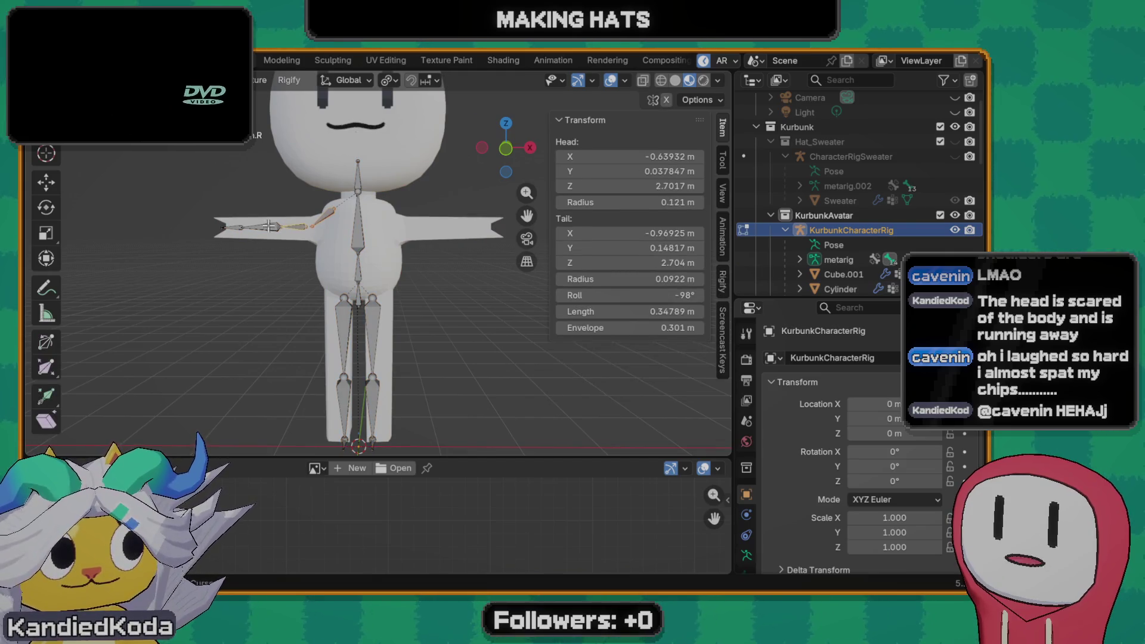
key(F3)
text(sym)
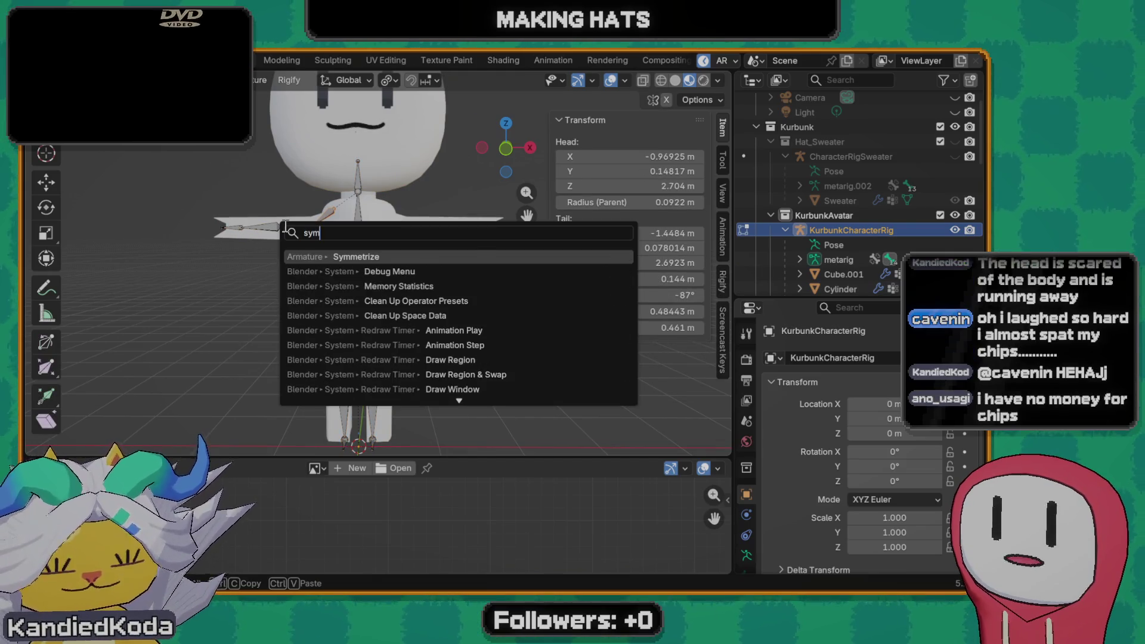
key(Return)
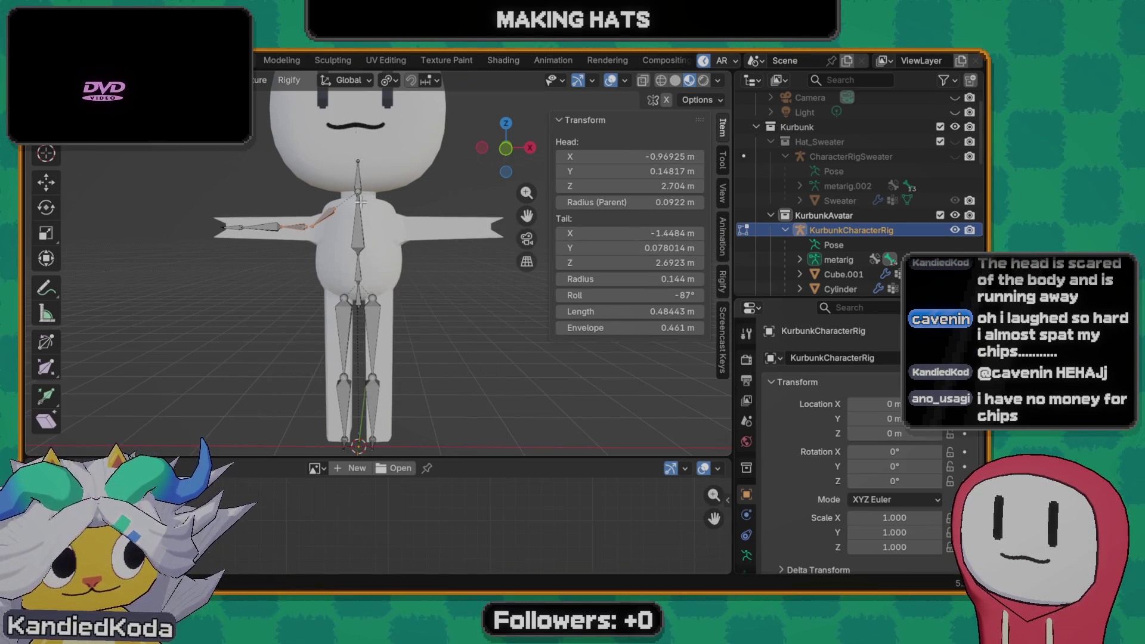
key(Tab)
- Open and cancel the rig rename and a command search without changes
key(F2)
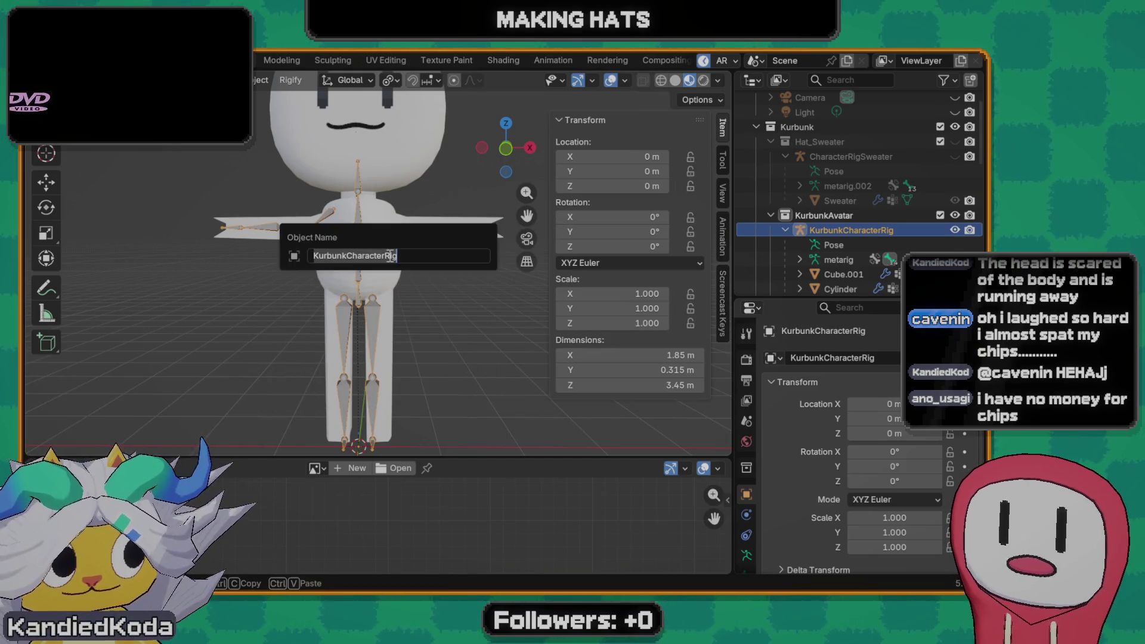
text(arm)
key(Escape)
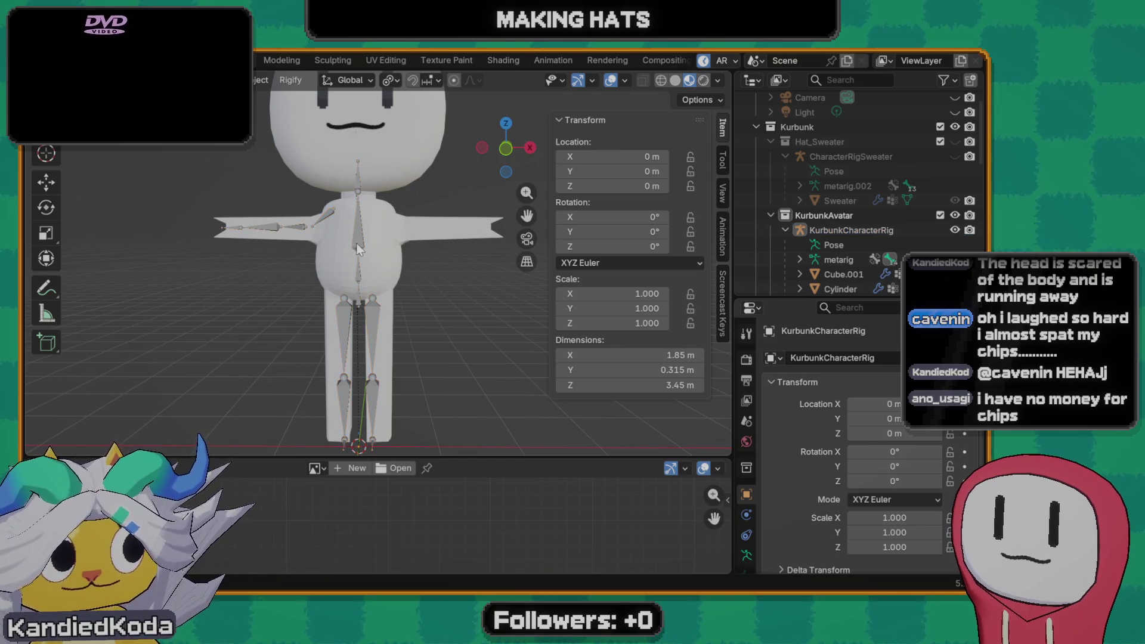
key(F2)
key(Escape)
key(F3)
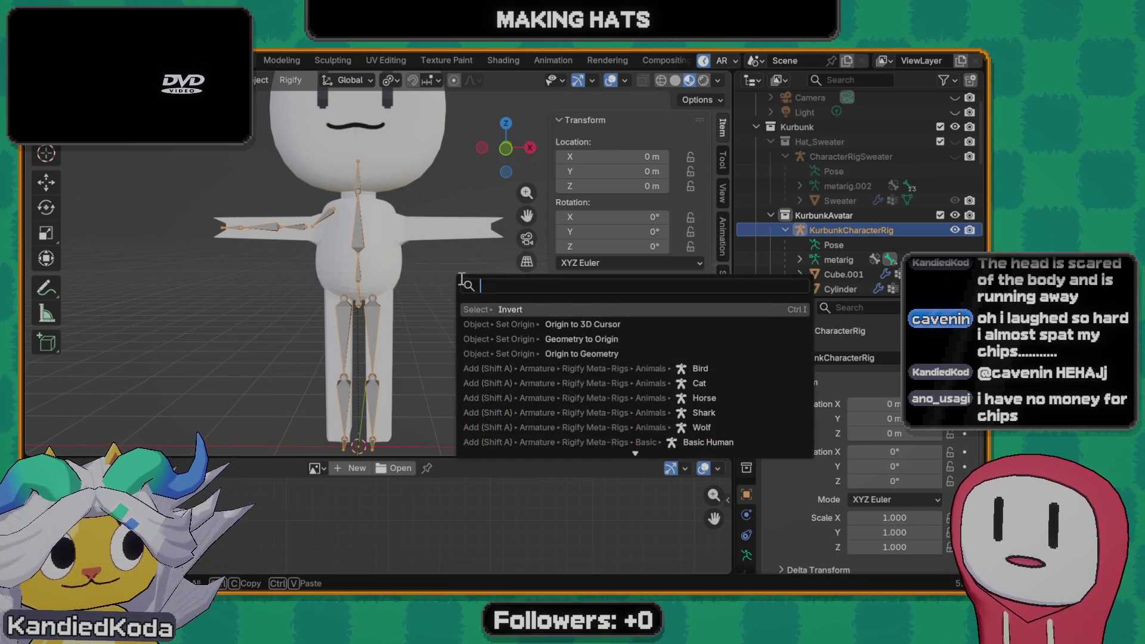
text(symm)
key(BackSpace)
key(BackSpace)
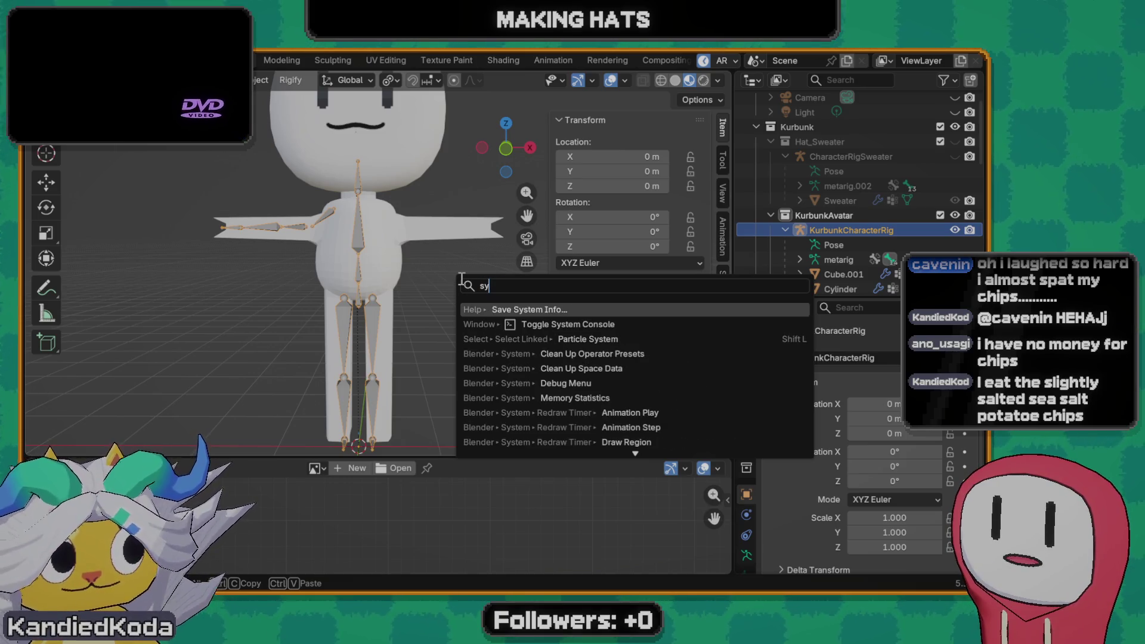
key(Escape)
- Symmetrize the arm bones again so both arms match
key(Tab)
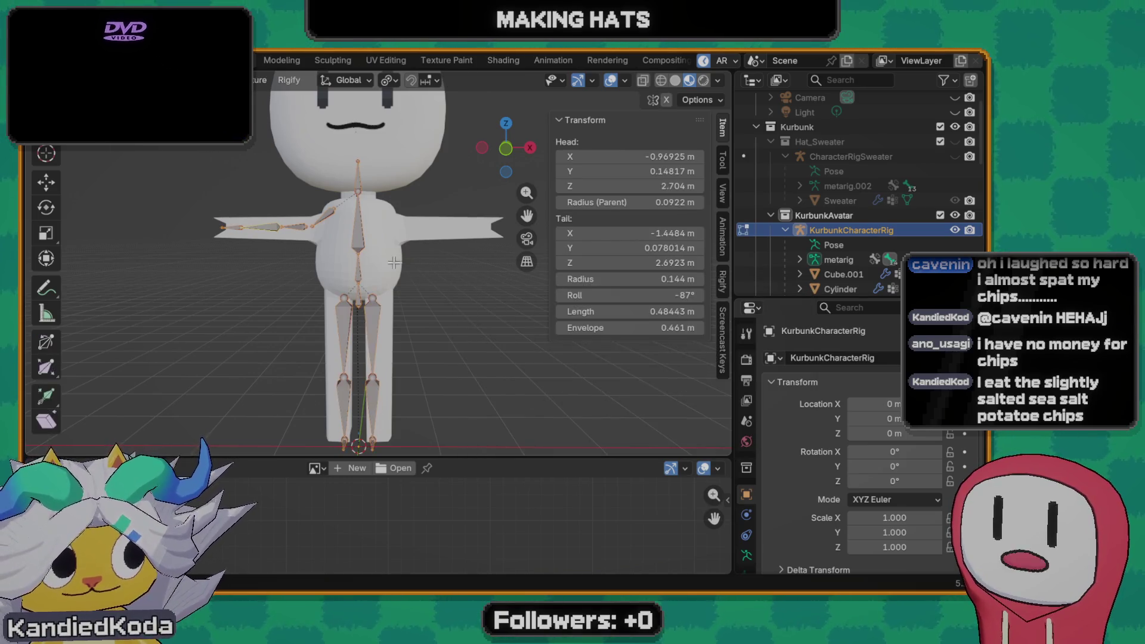
key(F3)
text(s)
key(Return)
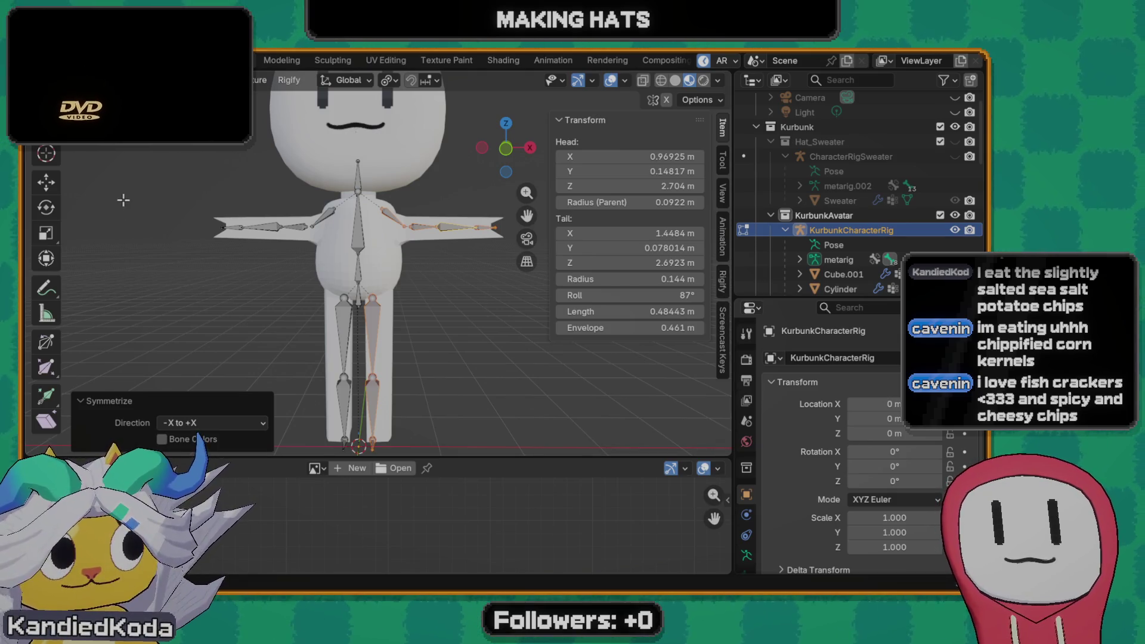
- Select the Cube.001 body, head and Cylinder meshes in Object Mode
mouse_move(372, 328)
middle_down()
mouse_move(268, 302)
mouse_move(437, 334)
middle_up()
key(Tab)
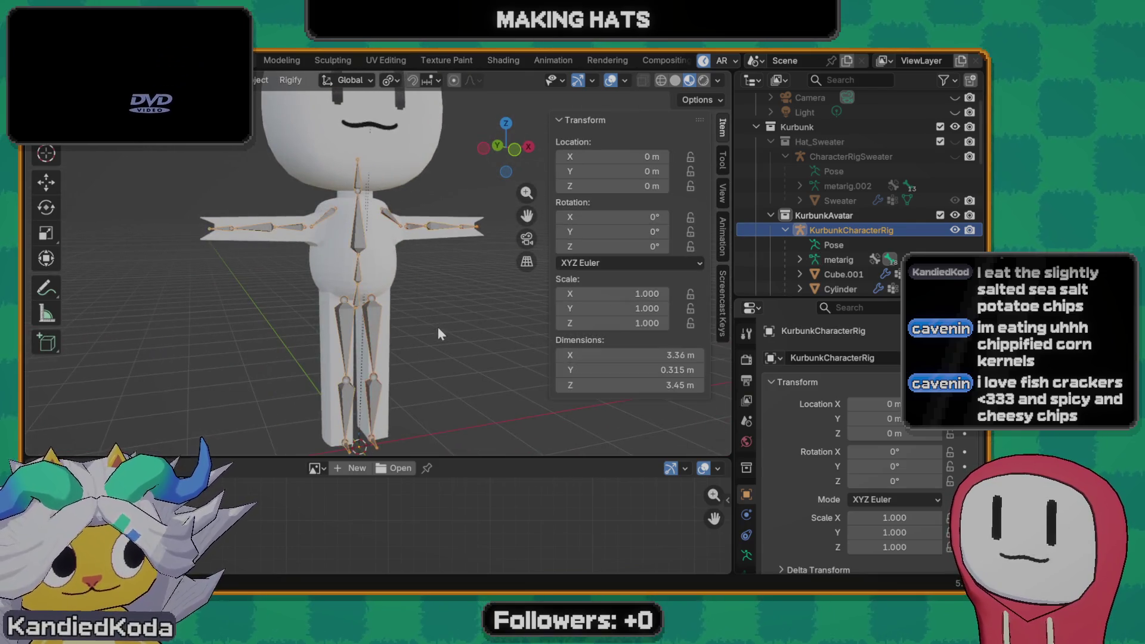
scroll(437, 327, down, 2)
scroll(422, 305, up, 4)
click(425, 257)
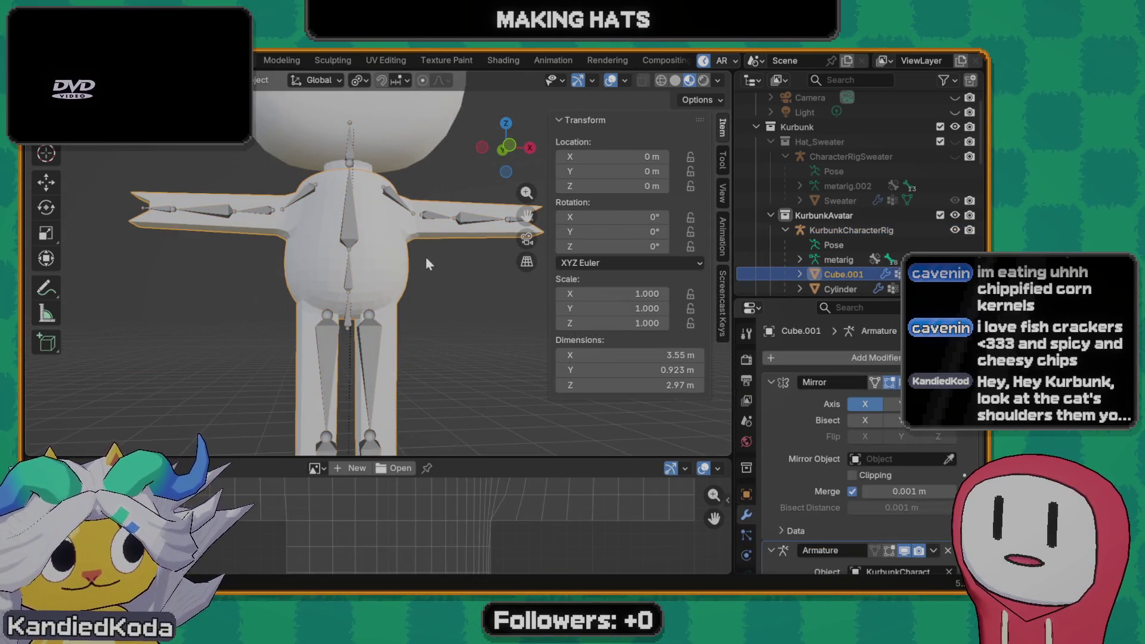
scroll(413, 227, down, 3)
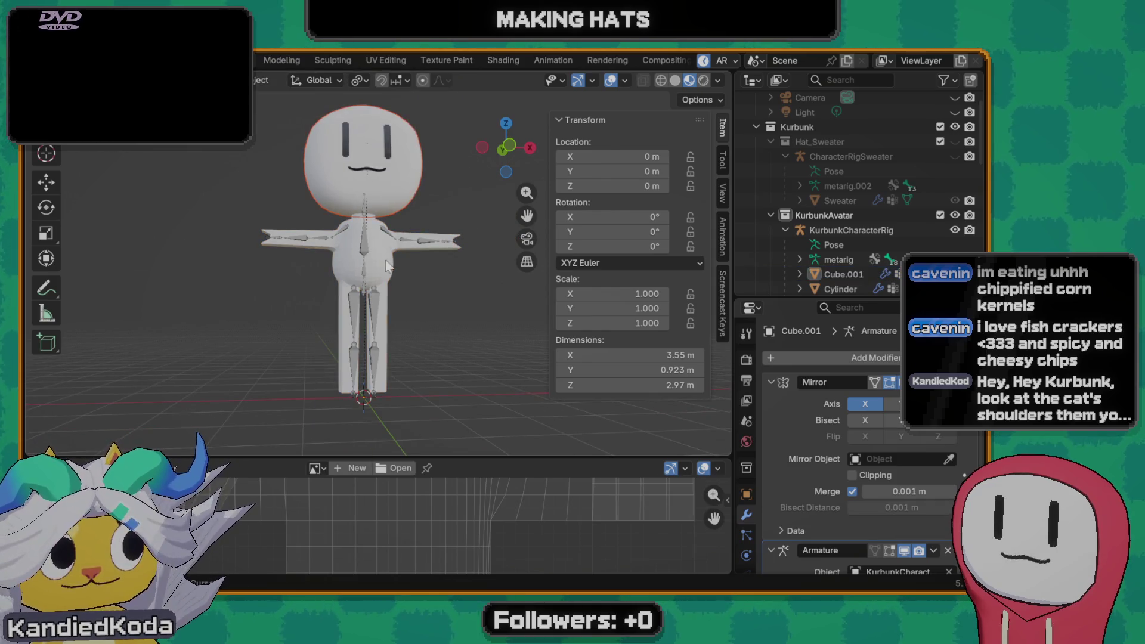
click(373, 222)
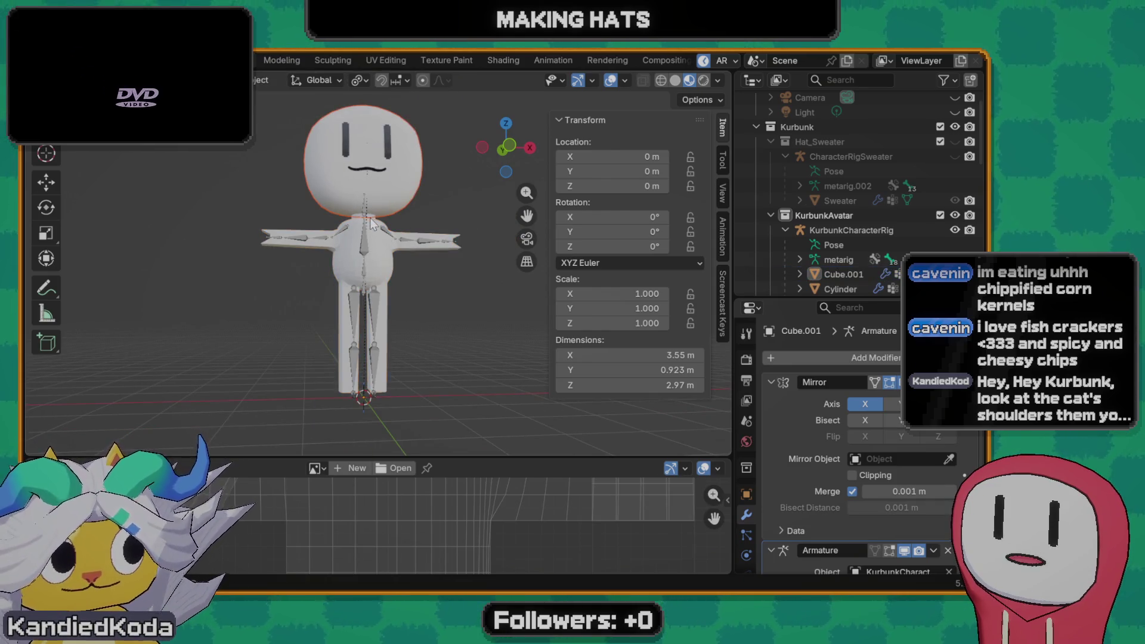
scroll(383, 233, up, 3)
click(397, 120)
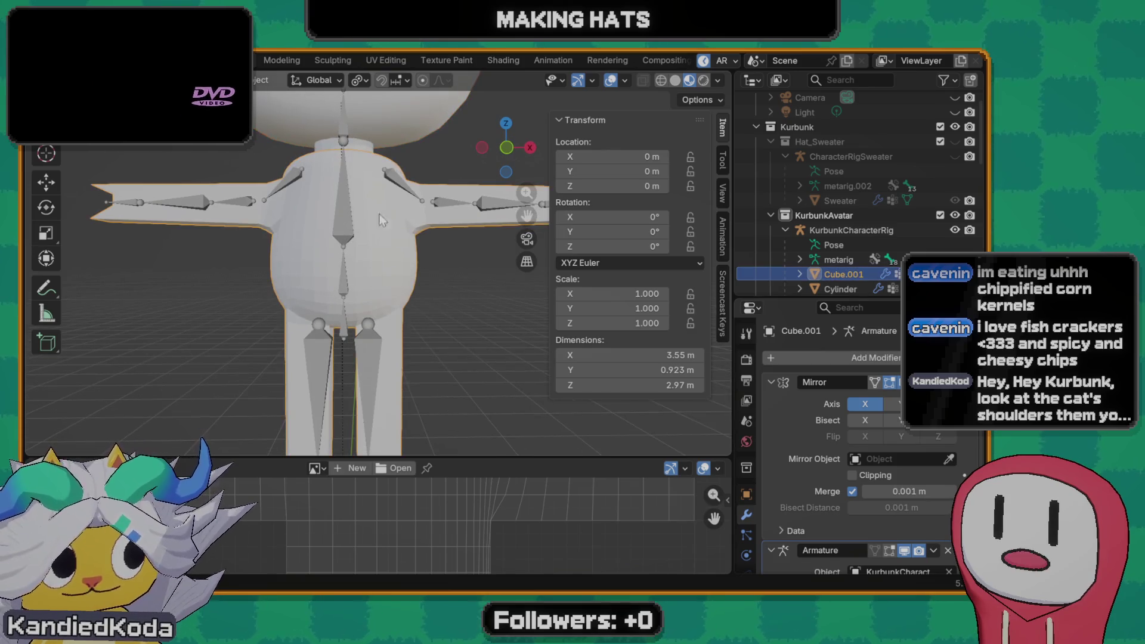
click(373, 217)
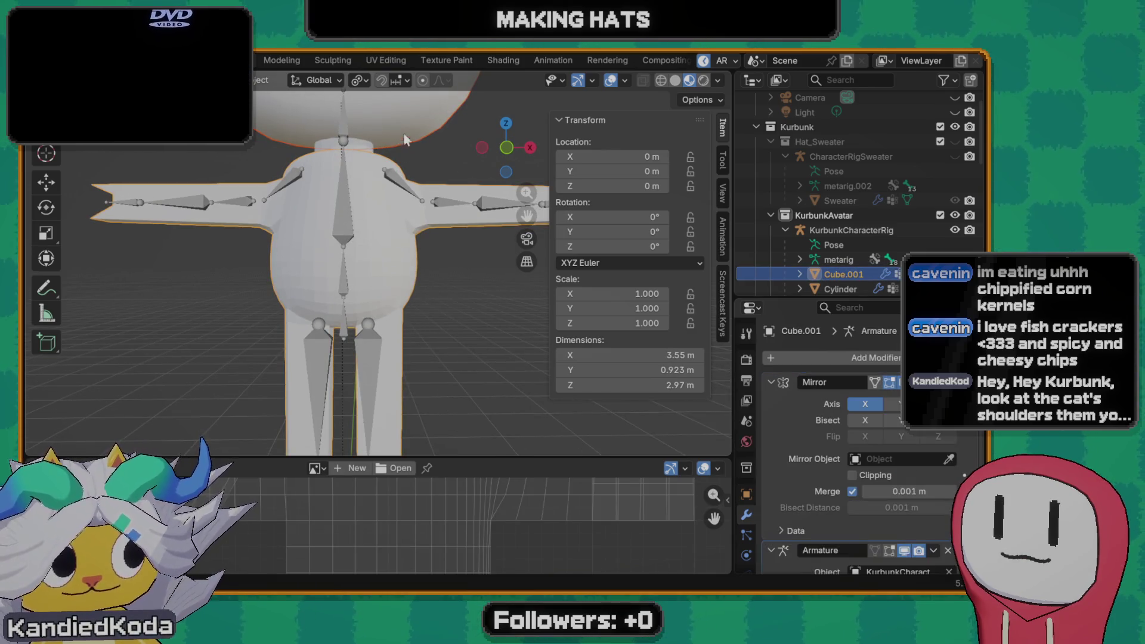
shift+click(405, 205)
- Parent the meshes to KurbunkCharacterRig with automatic weights and start rotating the head bone
shift+click(402, 188)
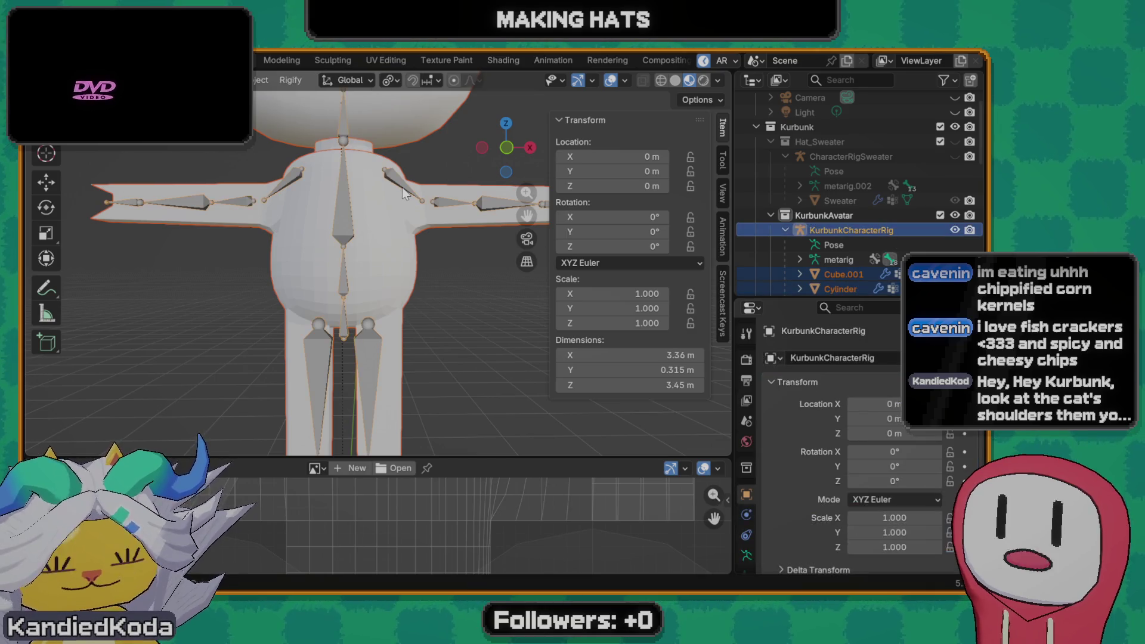
key(ctrl+p)
click(401, 187)
scroll(402, 192, down, 5)
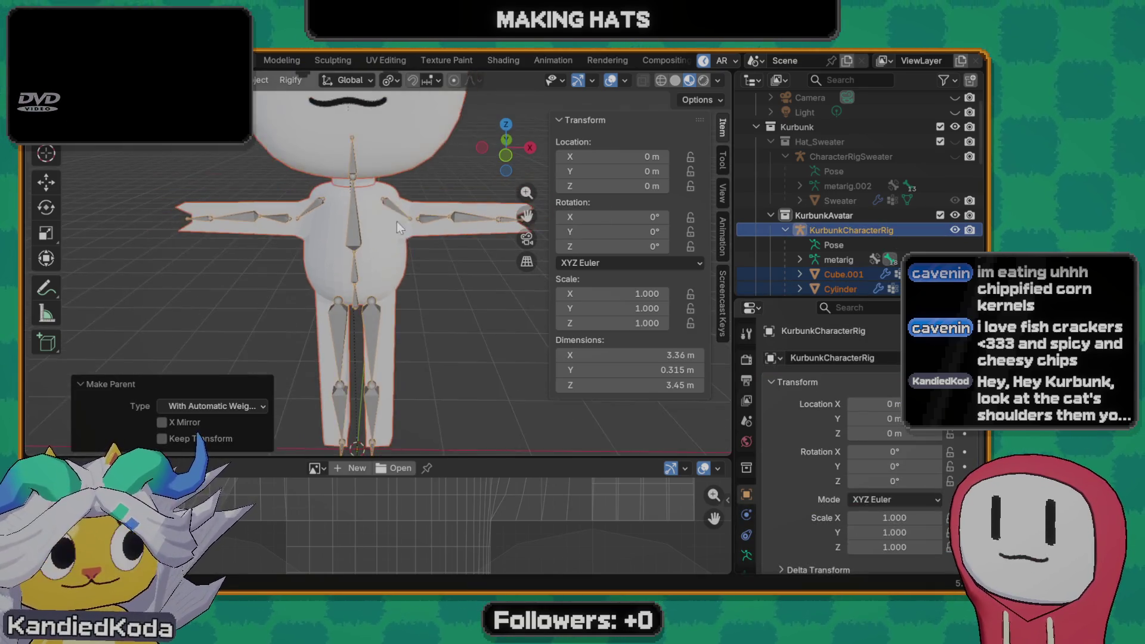
key(Tab)
click(366, 185)
key(r)
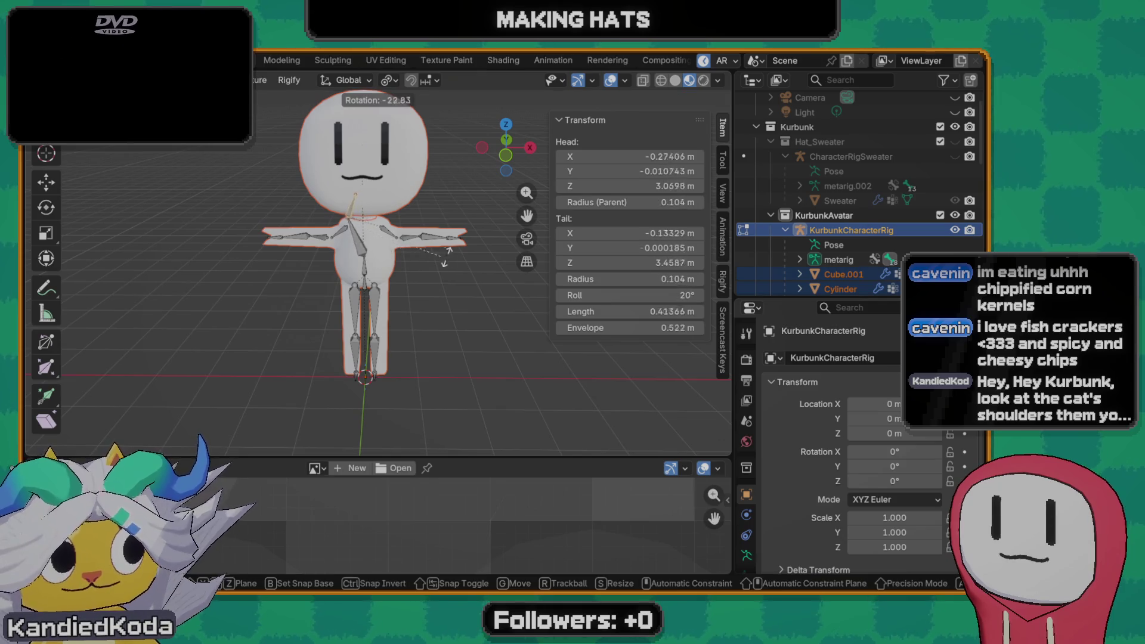
right_click(398, 254)
key(ctrl+Tab)
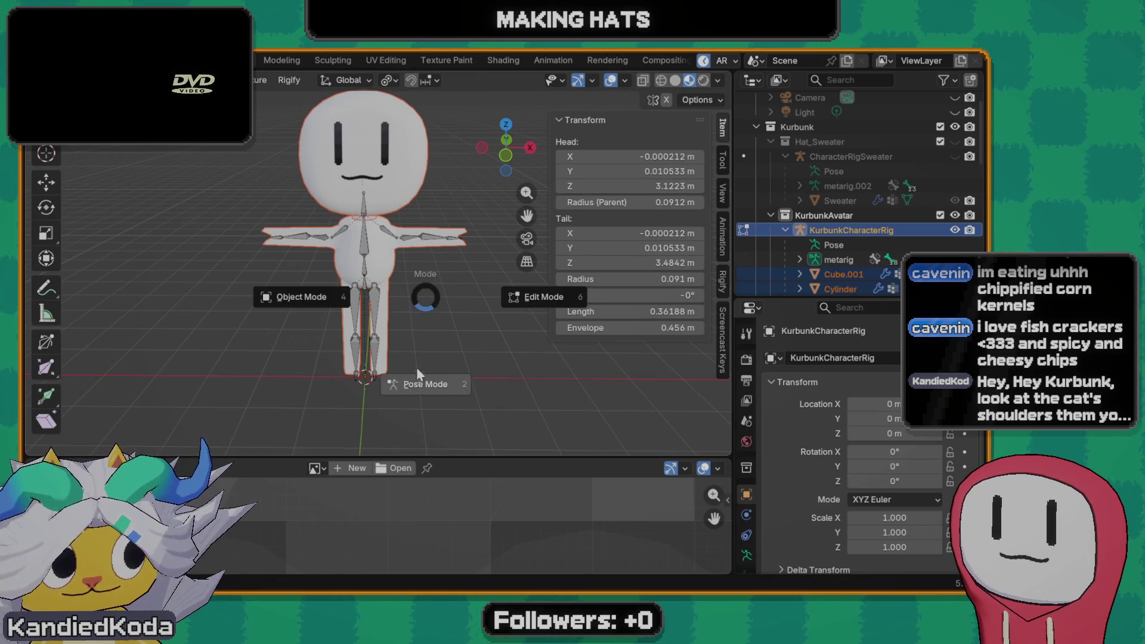
click(427, 384)
key(r)
click(386, 267)
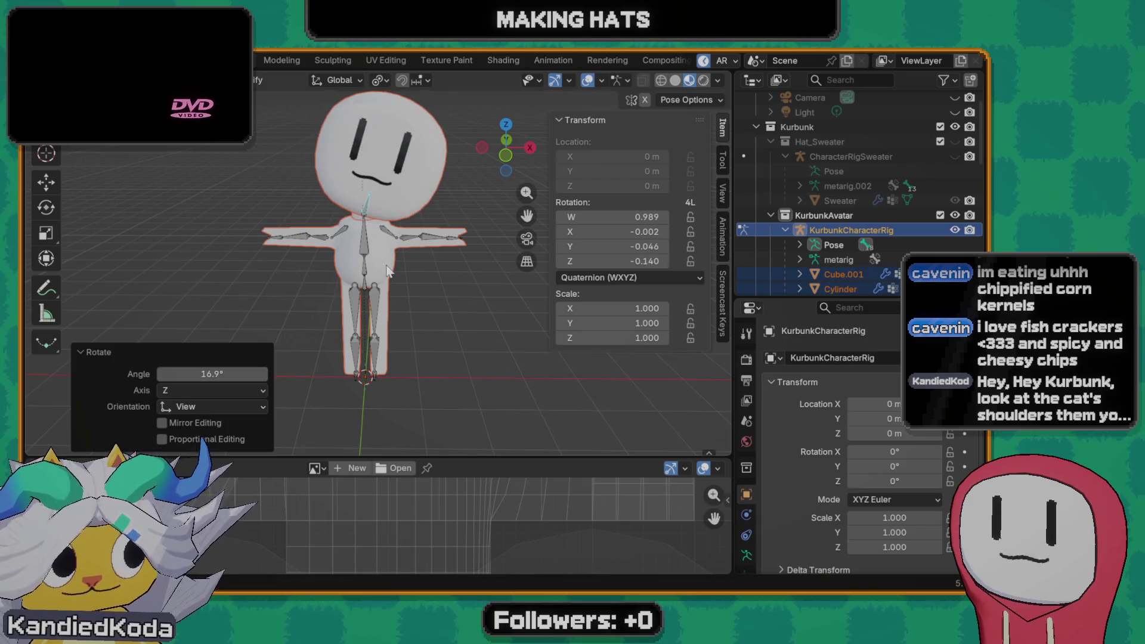
key(ctrl+z)
mouse_move(385, 255)
middle_down()
mouse_move(265, 268)
mouse_move(413, 255)
middle_up()
scroll(413, 255, up, 5)
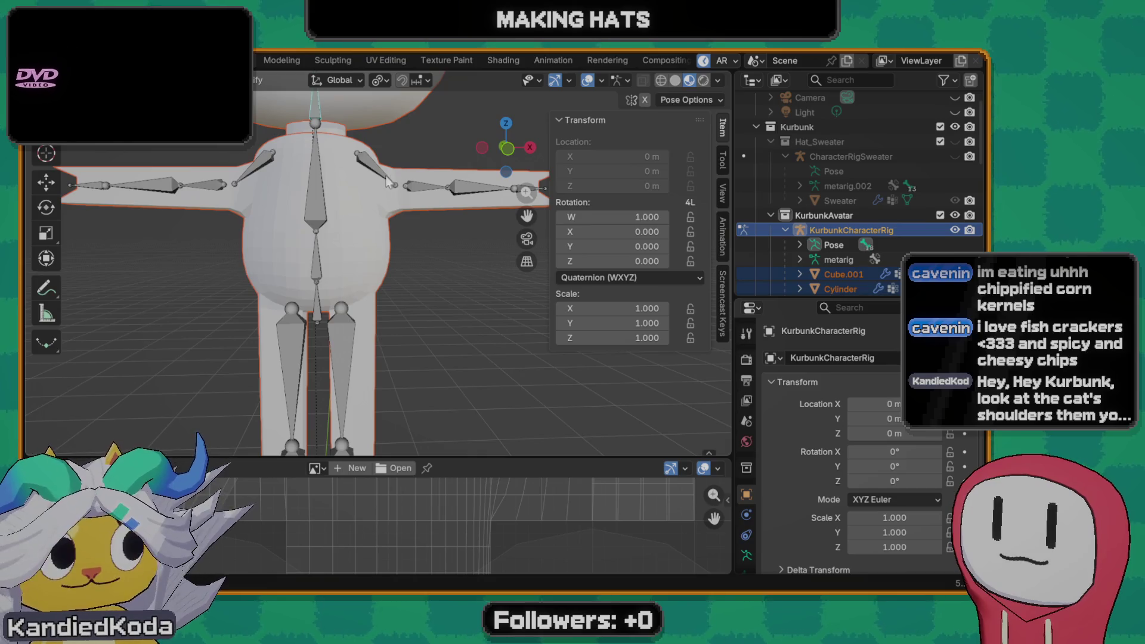
click(387, 182)
key(r)
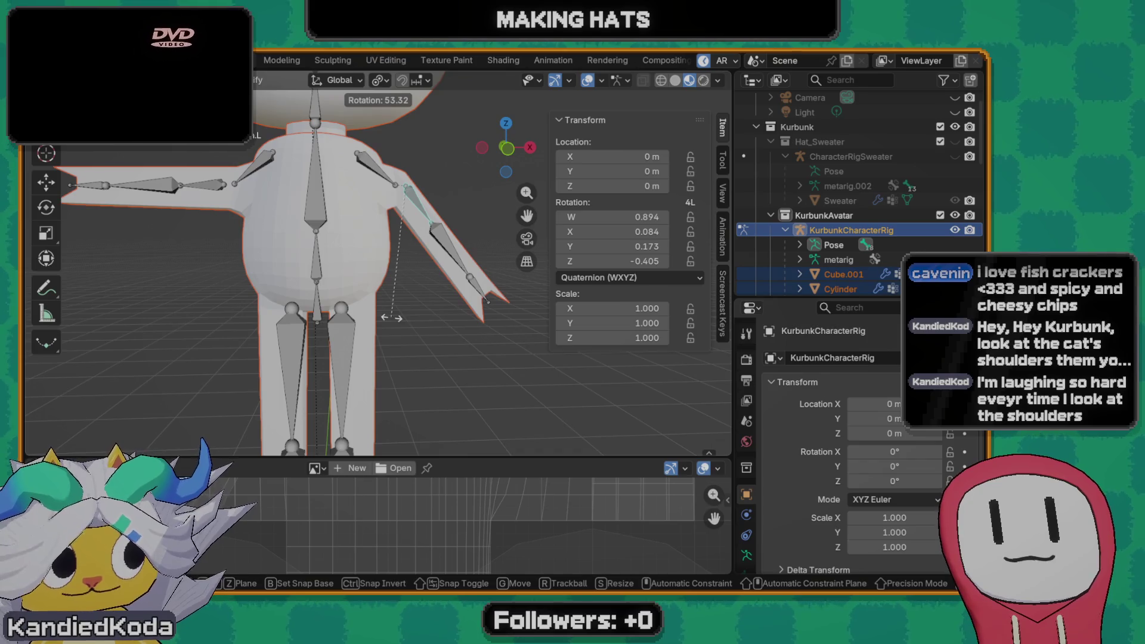
key(Escape)
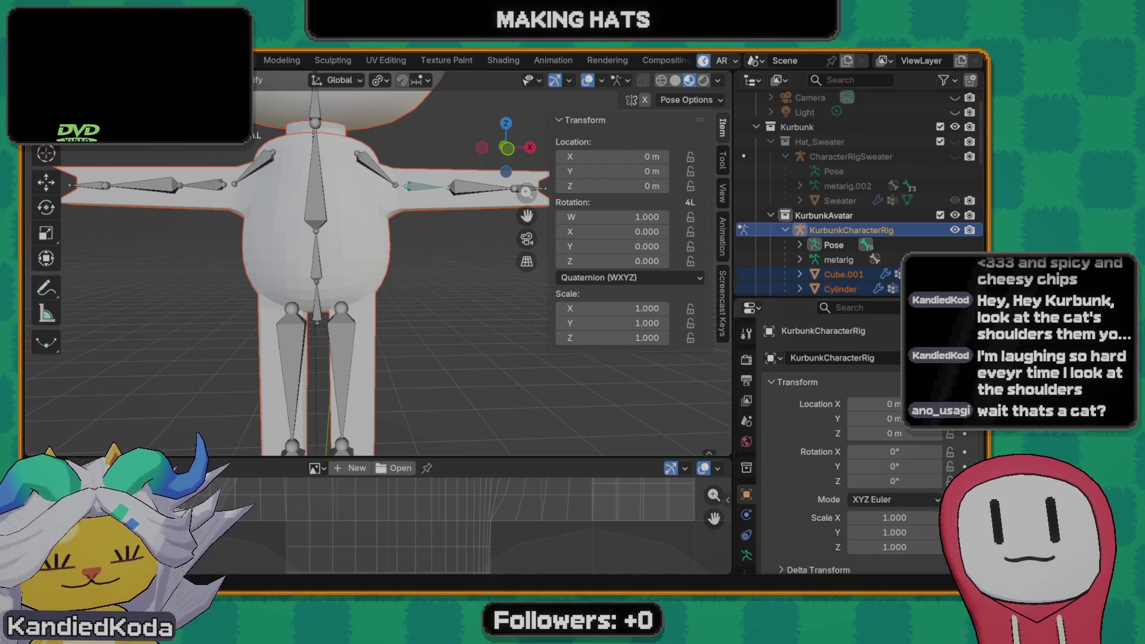
scroll(404, 290, down, 5)
key(Tab)
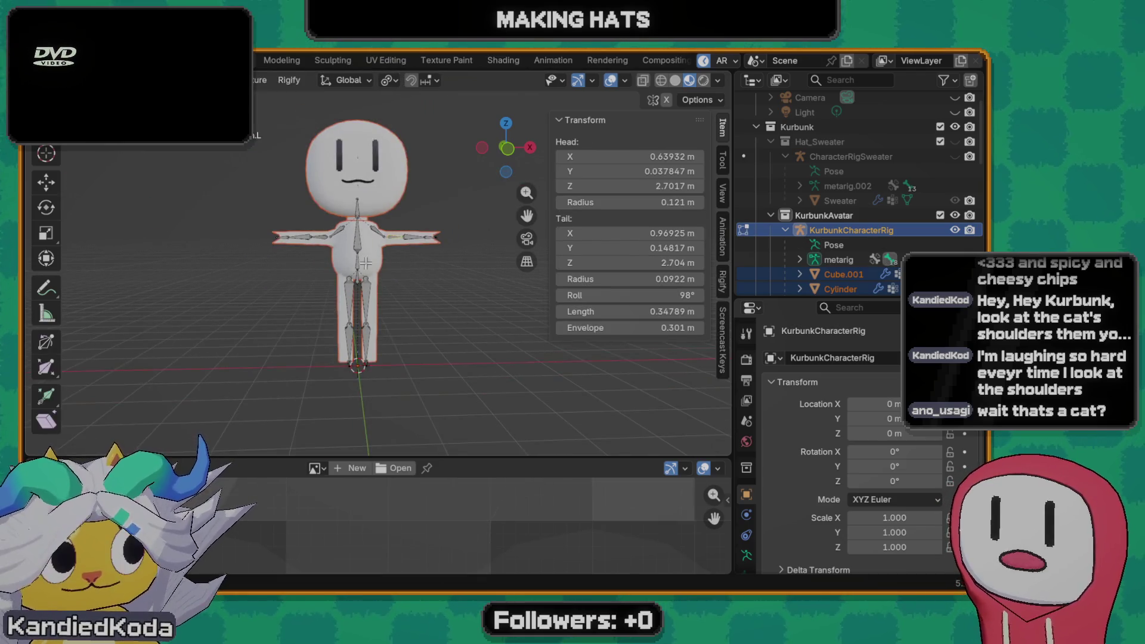
scroll(352, 275, down, 2)
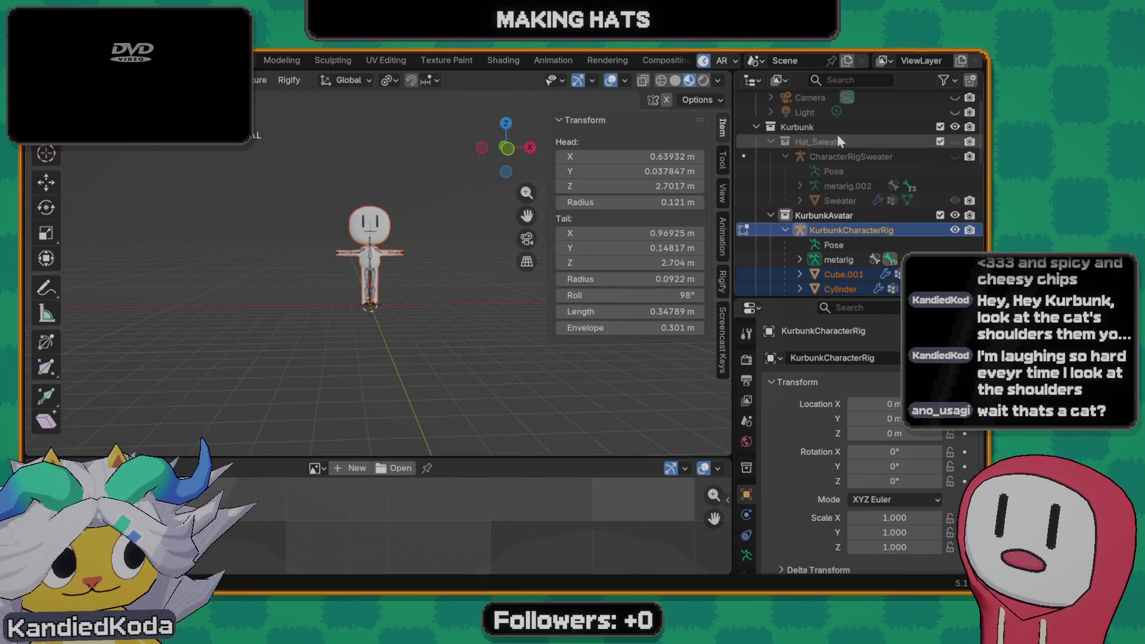
scroll(863, 160, down, 5)
scroll(865, 164, down, 2)
- Show the Chatter collection in the Outliner, select CatArmature and delete the selected bones
click(918, 169)
click(955, 148)
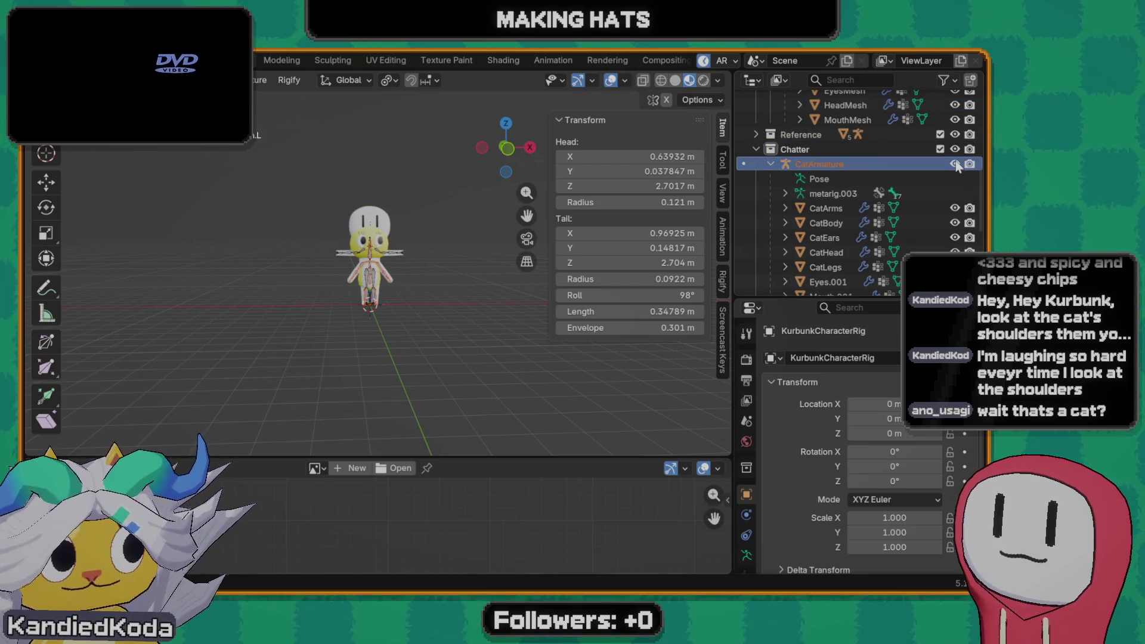
scroll(464, 238, up, 4)
click(821, 178)
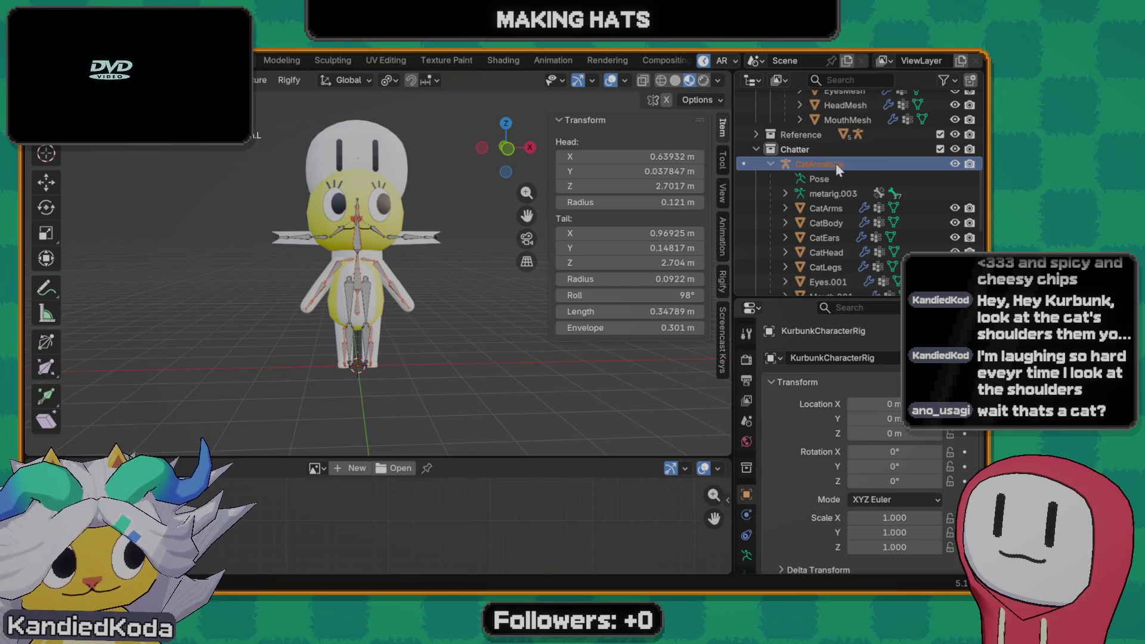
key(x)
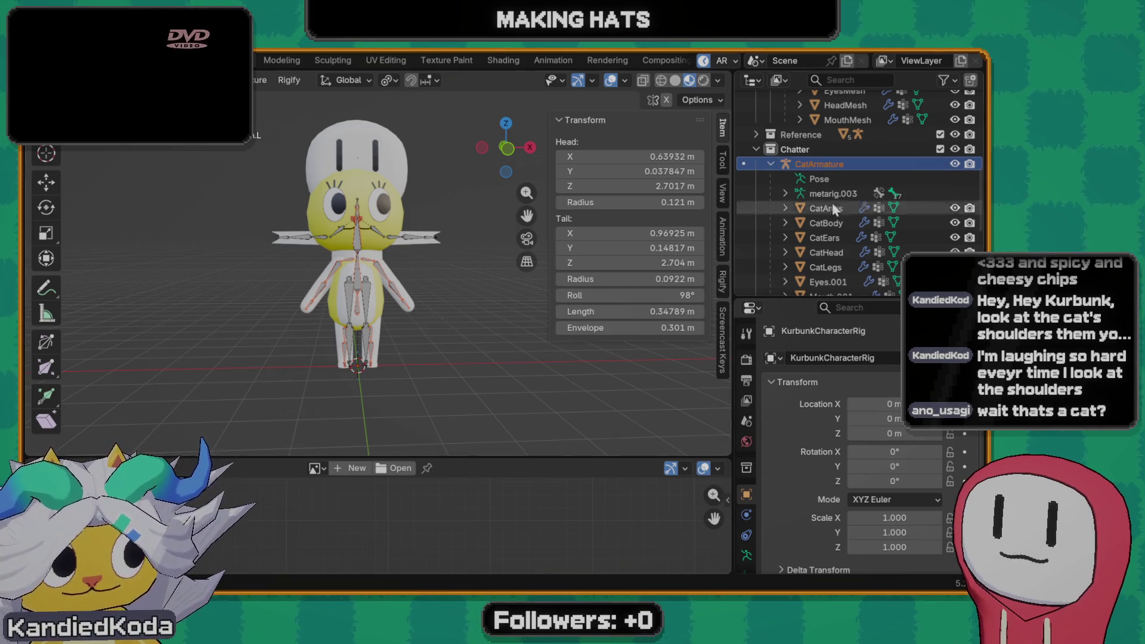
key(x)
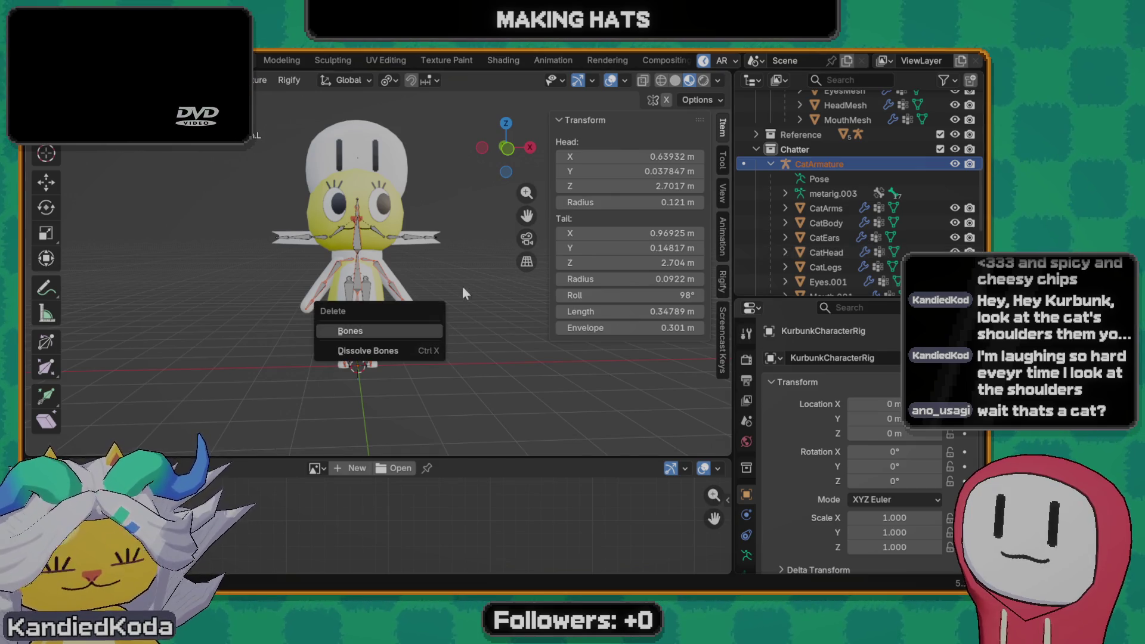
click(418, 329)
- Return the rig to Object Mode and select CatArmature
key(ctrl+Tab)
key(Tab)
key(ctrl+Tab)
click(270, 277)
click(831, 165)
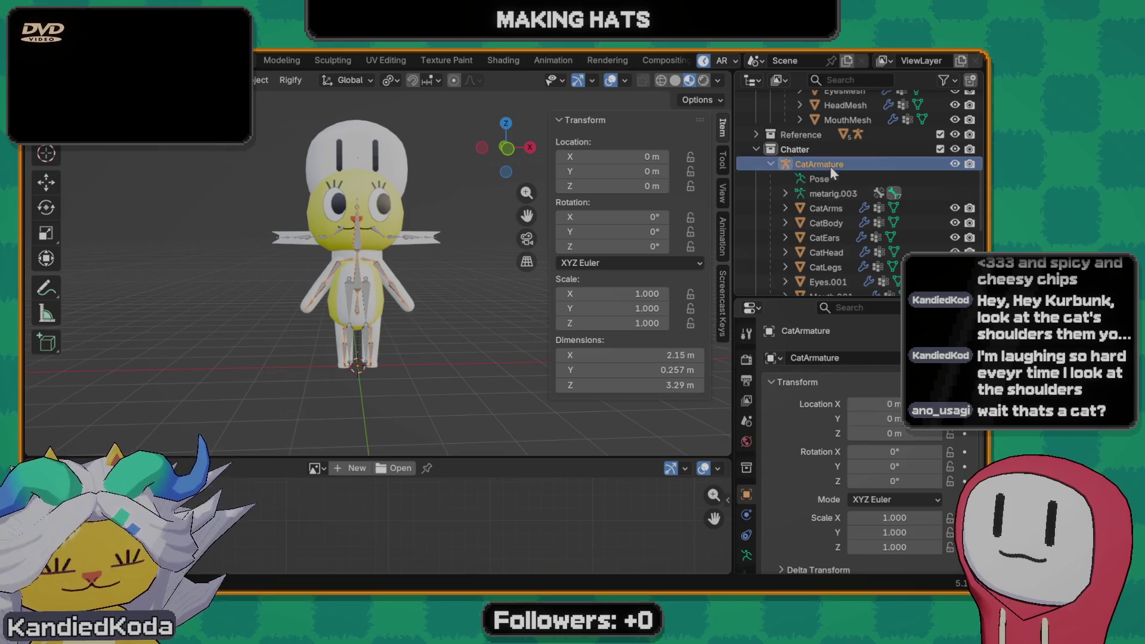
key(g)
key(x)
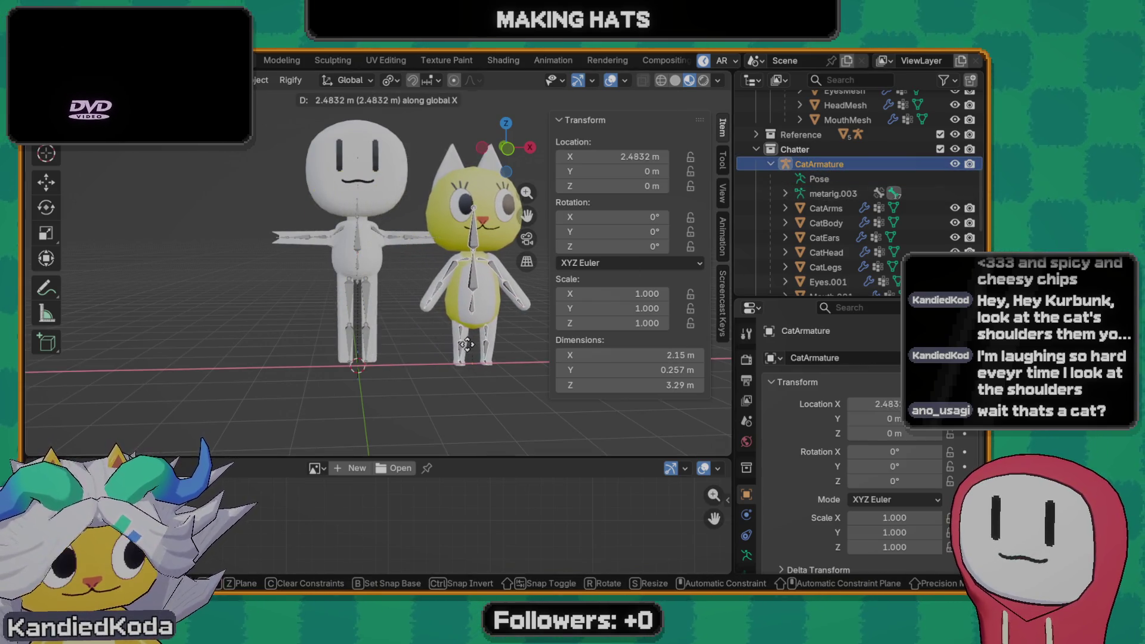
click(466, 332)
key(g)
key(z)
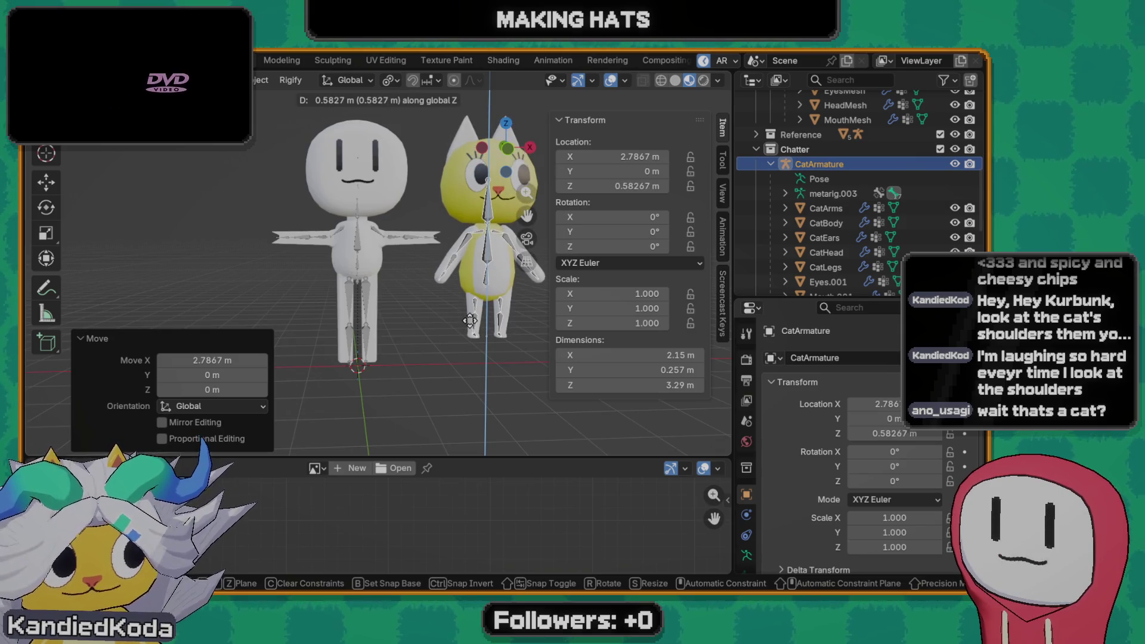
click(472, 326)
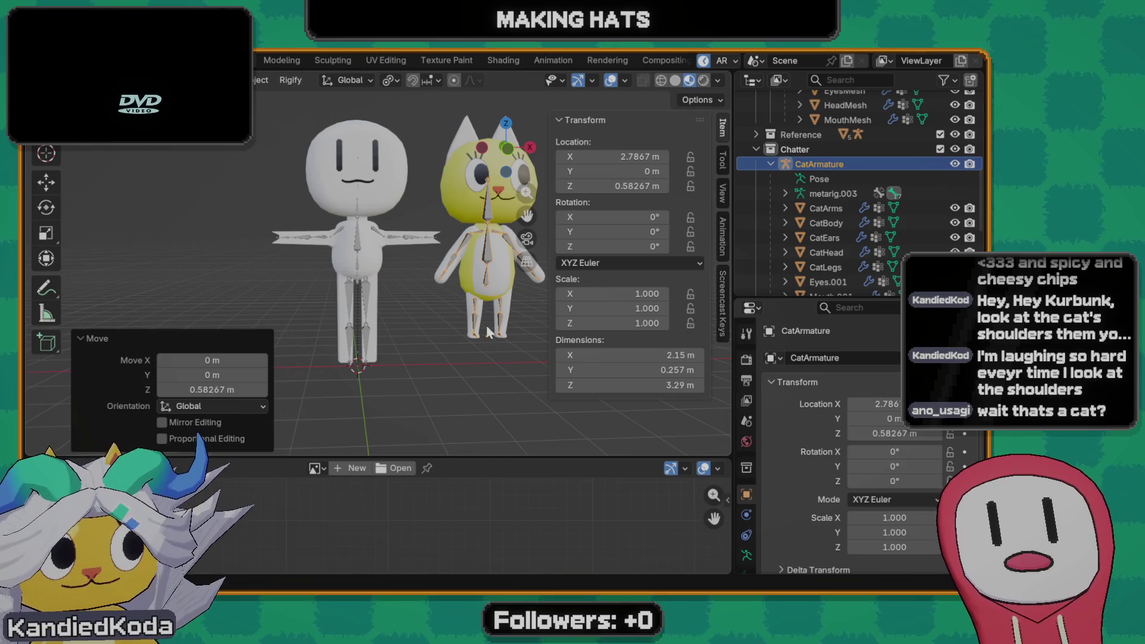
scroll(495, 346, up, 3)
mouse_move(393, 286)
shift+middle_down()
mouse_move(267, 286)
mouse_move(341, 296)
shift+middle_up()
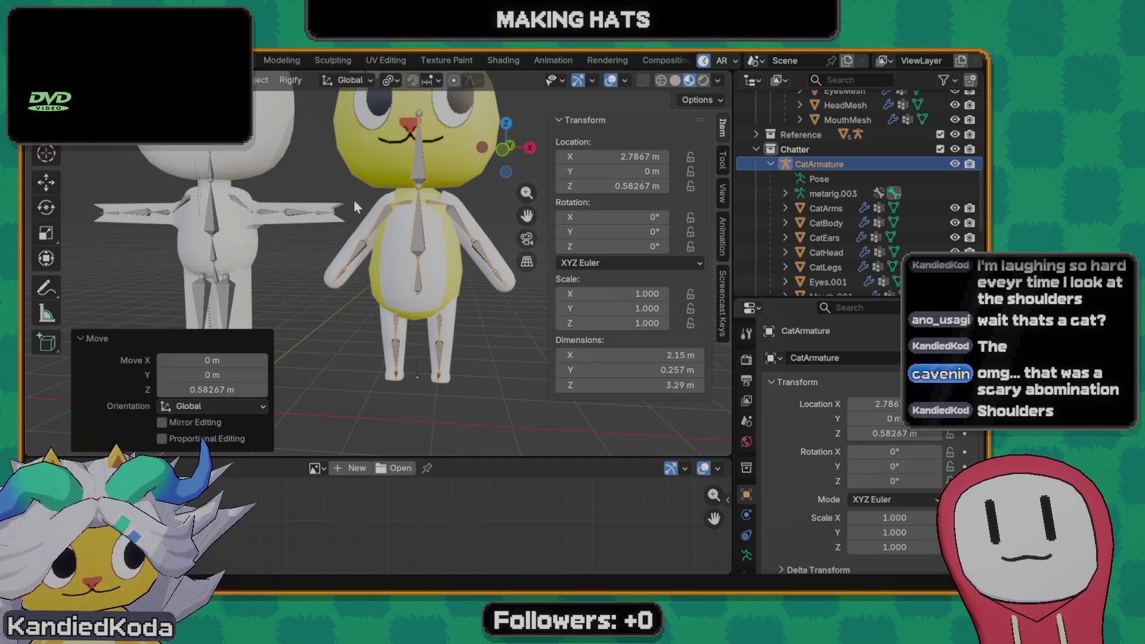
mouse_move(352, 203)
middle_down()
mouse_move(366, 251)
mouse_move(345, 265)
mouse_move(450, 200)
mouse_move(378, 239)
middle_up()
scroll(320, 270, down, 3)
scroll(371, 274, up, 3)
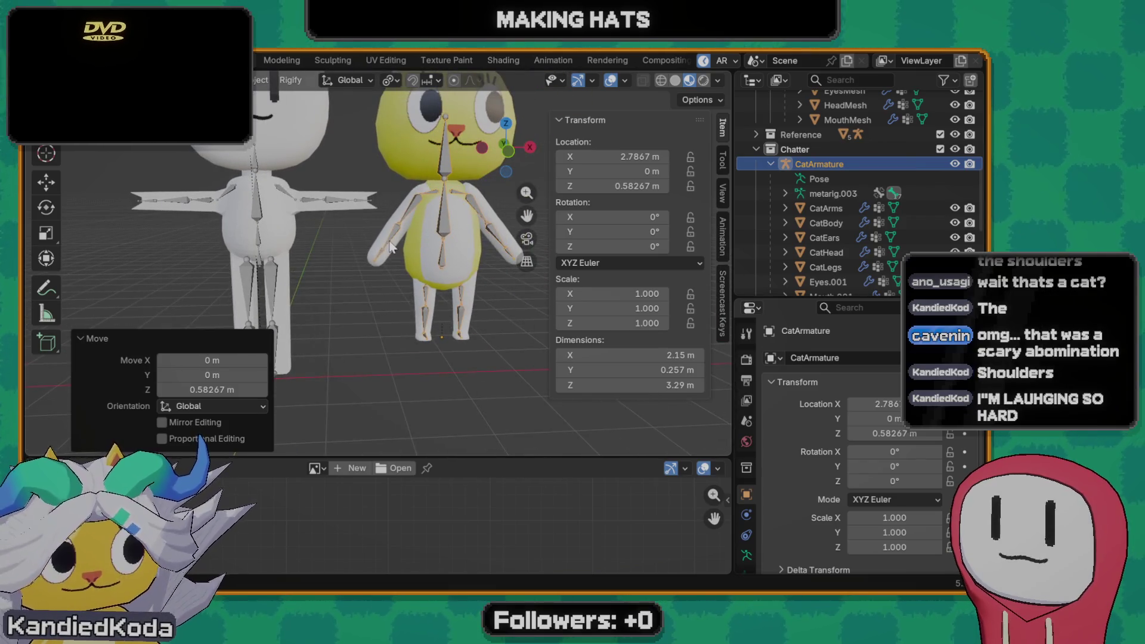
key(alt+g)
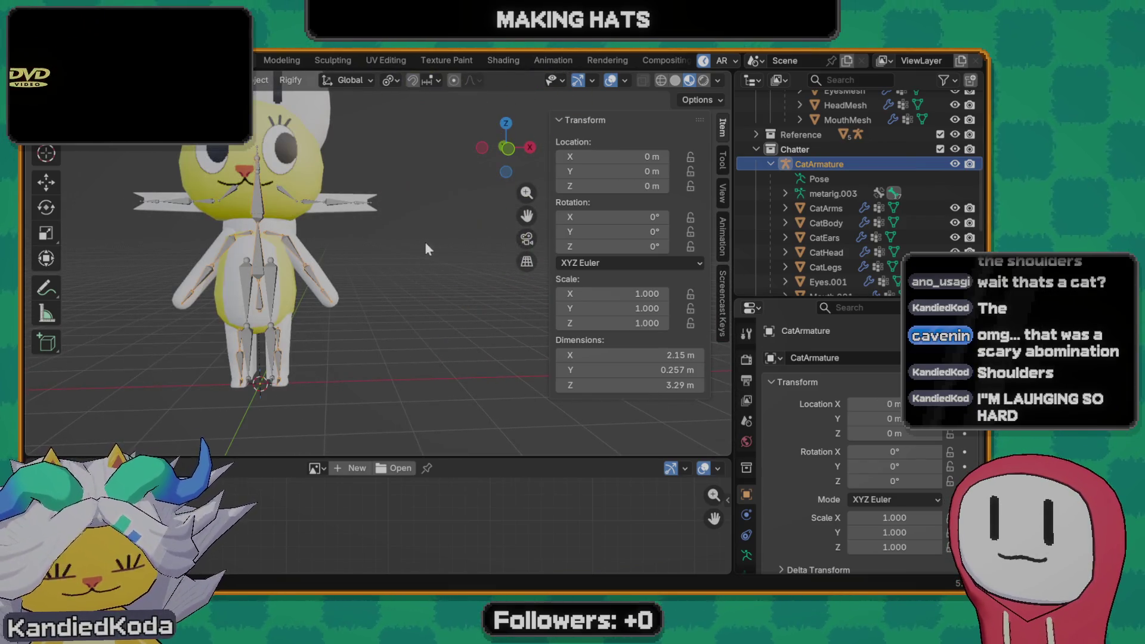
- Orbit around KurbunkCharacterRig's bones in and out of Edit Mode, then bring up the mode pie menu
click(310, 300)
key(Tab)
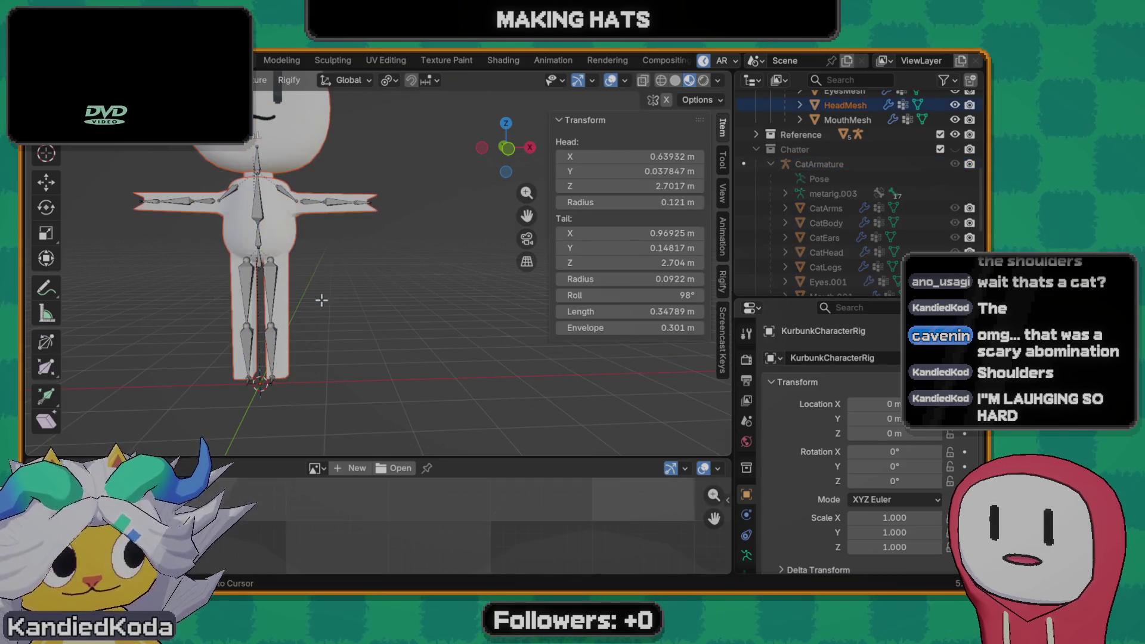
key(Tab)
scroll(252, 256, down, 2)
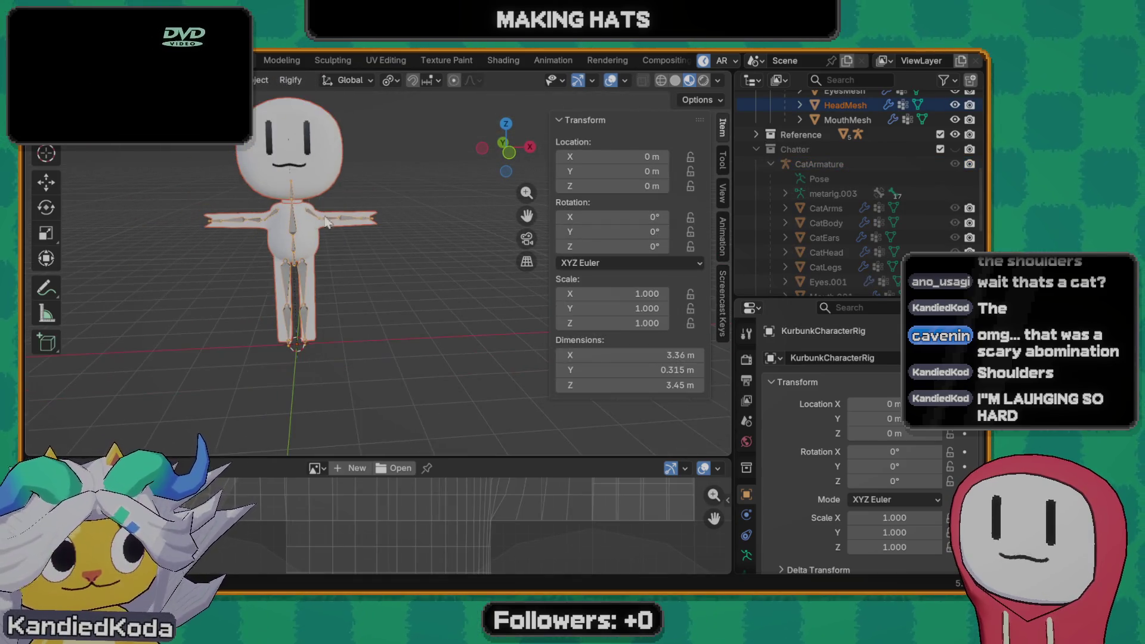
scroll(324, 287, up, 4)
mouse_move(324, 286)
middle_down()
mouse_move(332, 204)
mouse_move(434, 235)
middle_up()
scroll(434, 234, up, 3)
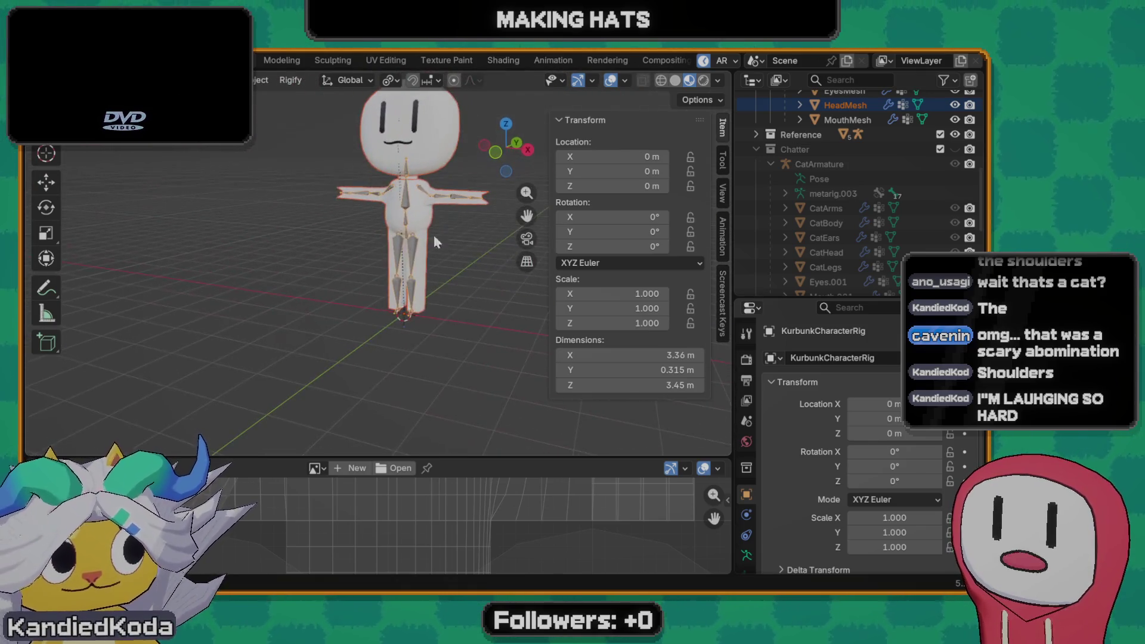
key(Tab)
scroll(443, 260, up, 3)
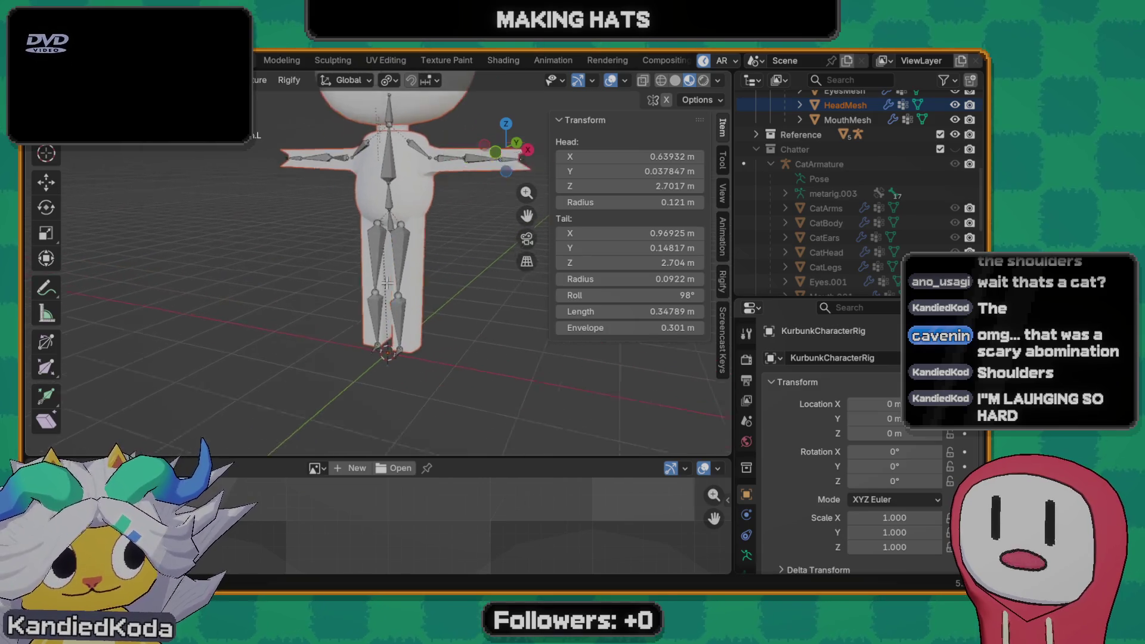
middle_drag(444, 260, 480, 277)
scroll(479, 276, up, 2)
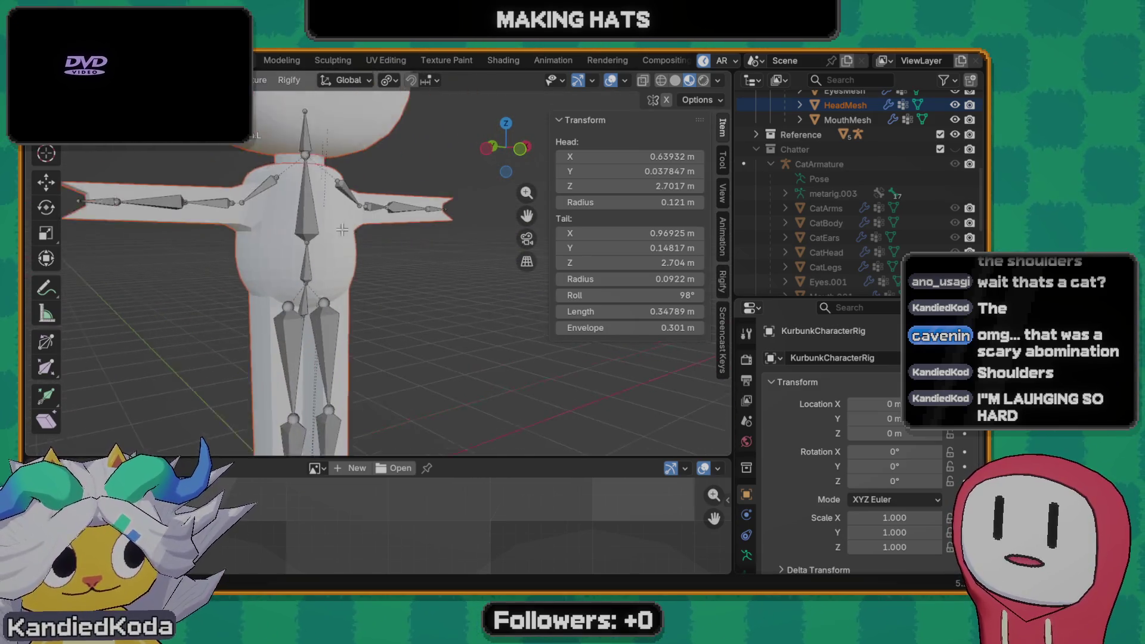
scroll(396, 294, down, 4)
mouse_move(312, 302)
middle_down()
mouse_move(384, 256)
mouse_move(428, 288)
middle_up()
scroll(366, 260, up, 2)
key(Tab)
key(Tab)
key(ctrl+Tab)
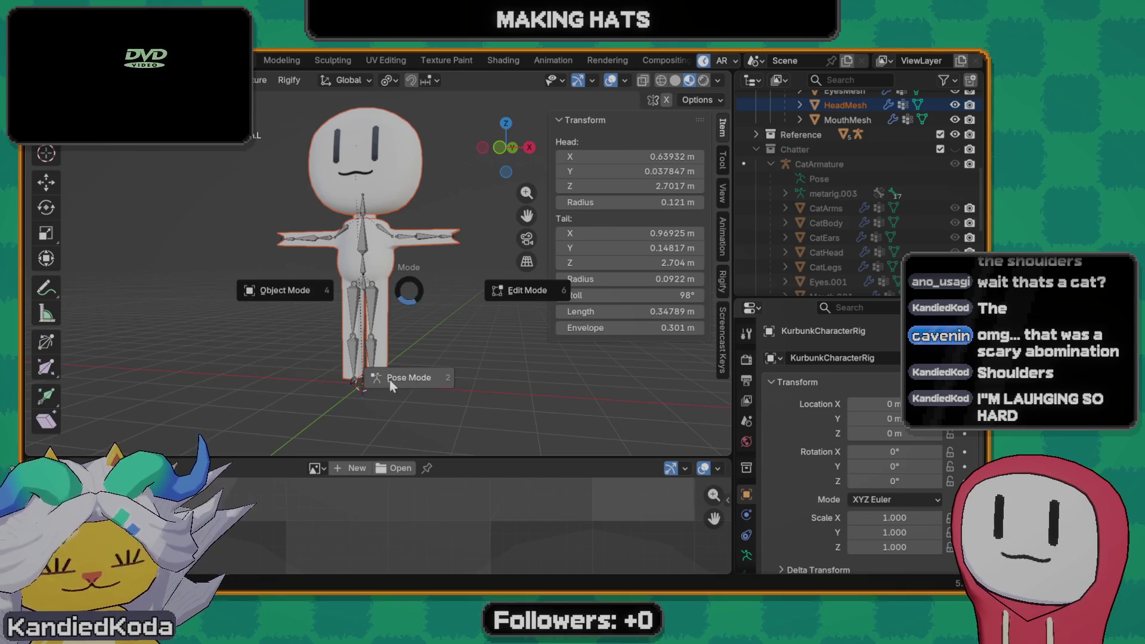
- In Pose Mode, test-rotate a shoulder bone and cancel so no rotation is kept
click(409, 377)
scroll(369, 285, up, 1)
scroll(375, 271, up, 2)
scroll(376, 271, down, 2)
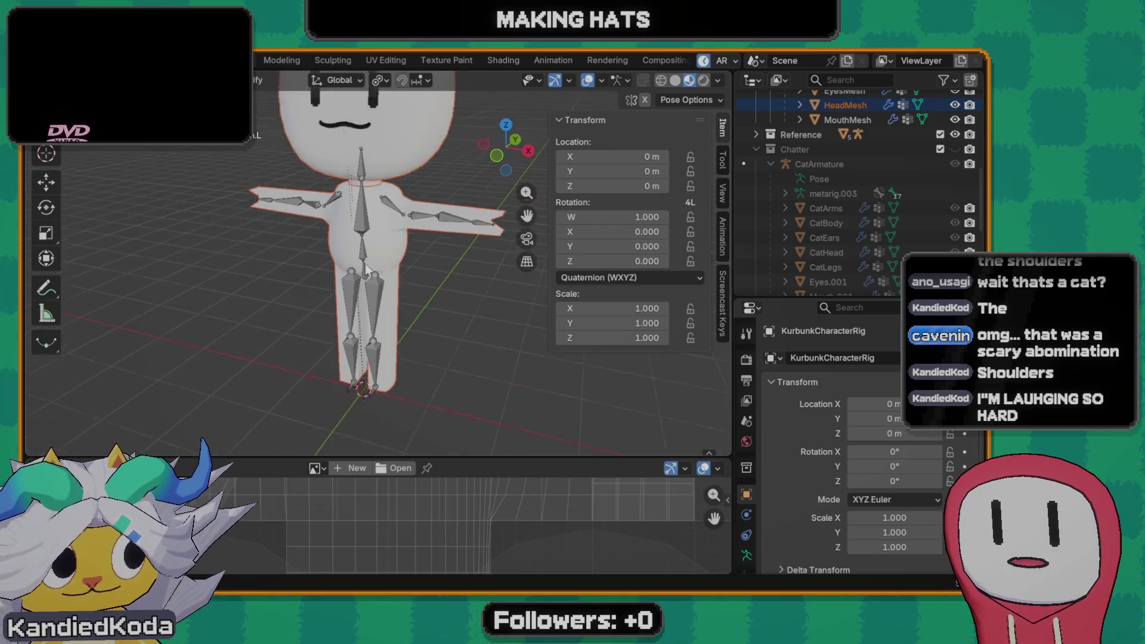
scroll(377, 261, down, 1)
click(388, 226)
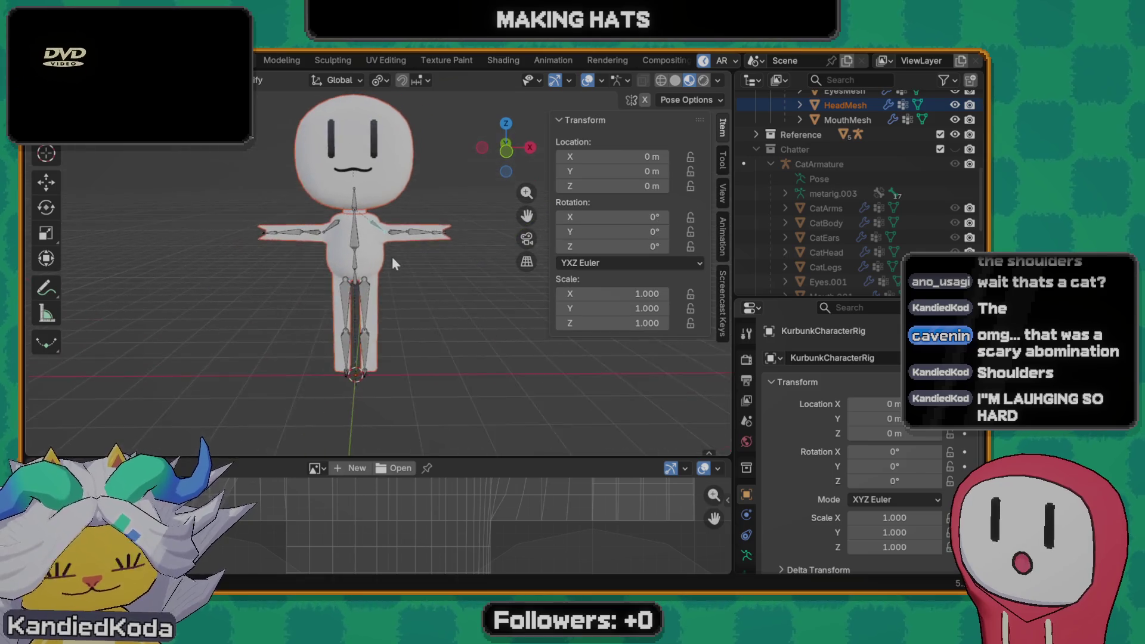
middle_drag(383, 315, 393, 257)
key(r)
right_click(452, 333)
middle_drag(401, 306, 266, 304)
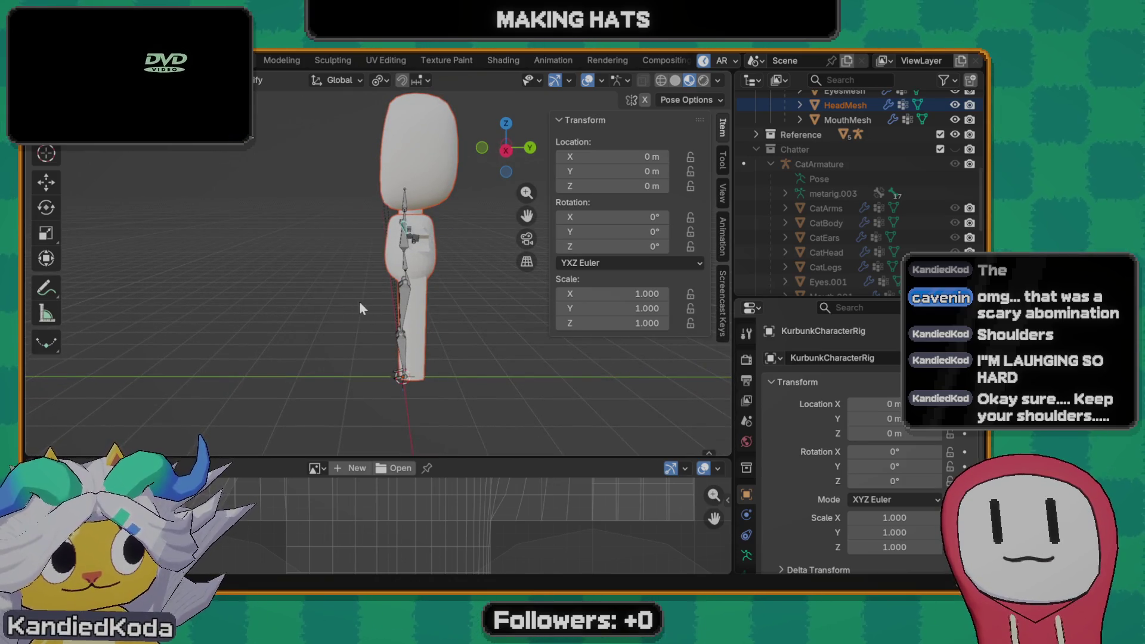
middle_drag(359, 302, 532, 289)
scroll(389, 312, up, 2)
scroll(372, 325, up, 3)
scroll(371, 325, down, 2)
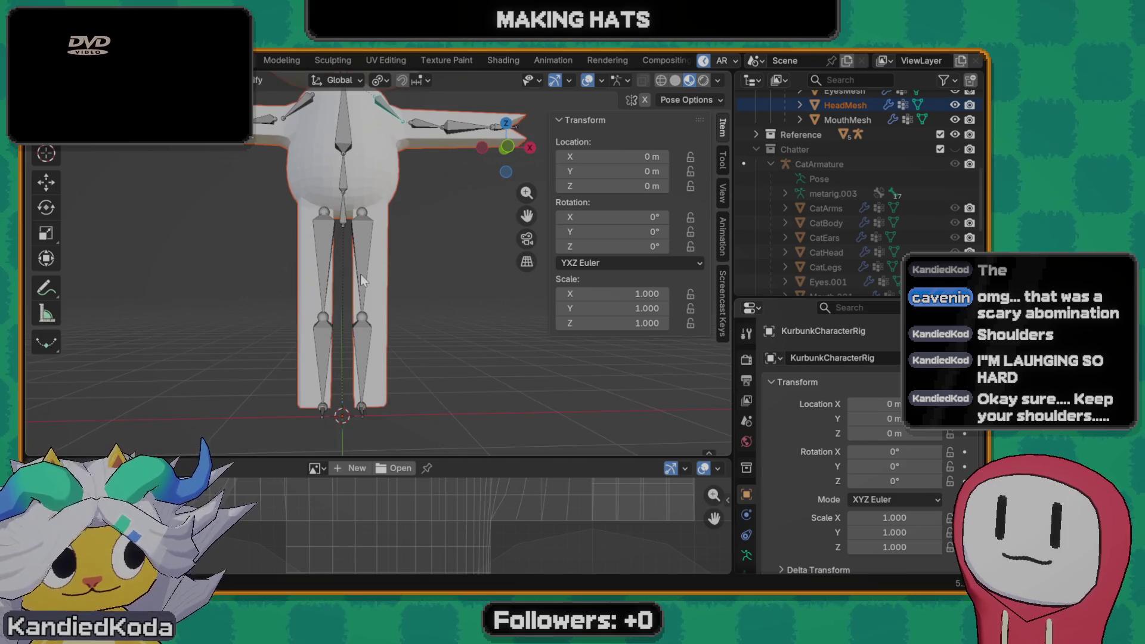
scroll(360, 274, down, 2)
- Select the right leg bone, toggle the rig through edit and pose modes, ending in Object Mode
click(369, 251)
middle_drag(387, 275, 212, 274)
scroll(412, 279, up, 2)
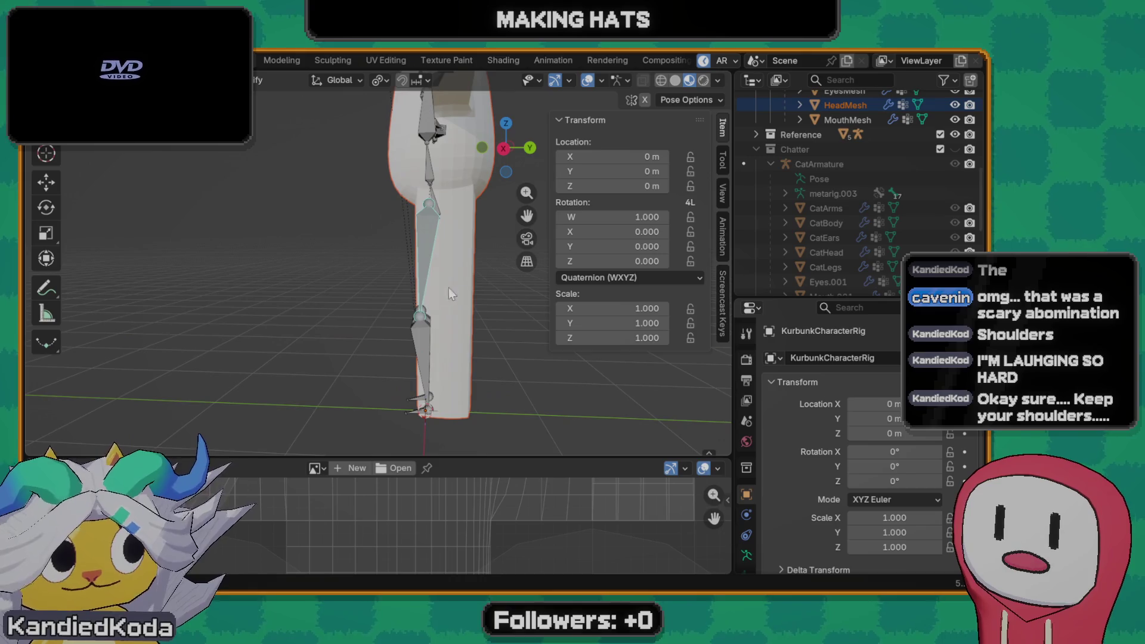
key(Tab)
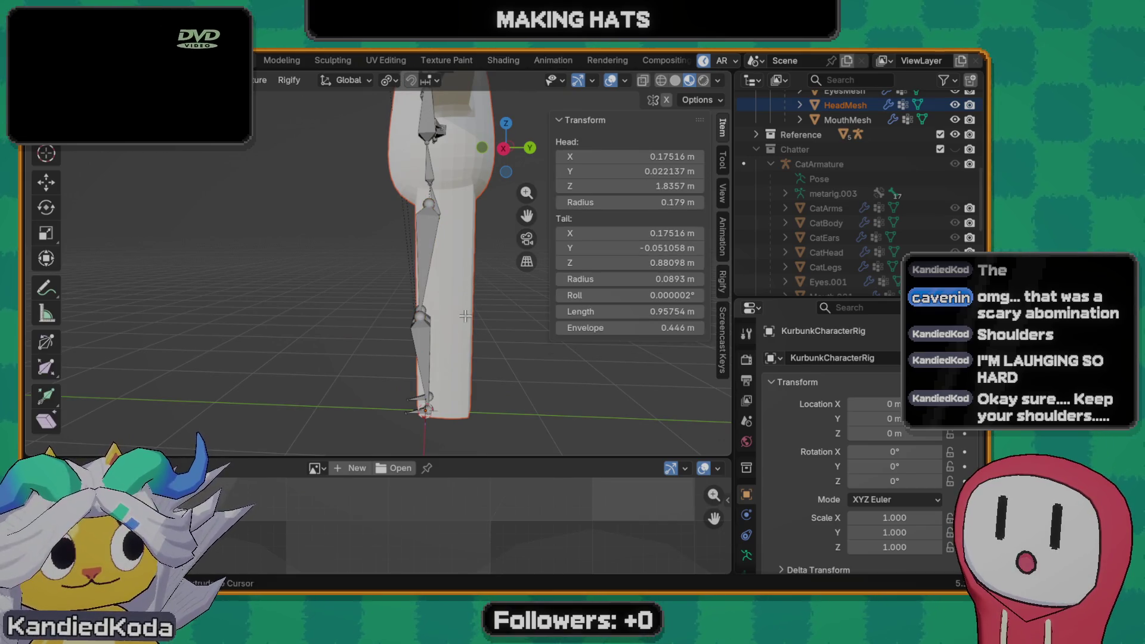
key(Tab)
scroll(459, 305, down, 3)
mouse_move(458, 305)
middle_down()
mouse_move(451, 200)
mouse_move(296, 263)
middle_up()
scroll(419, 225, up, 3)
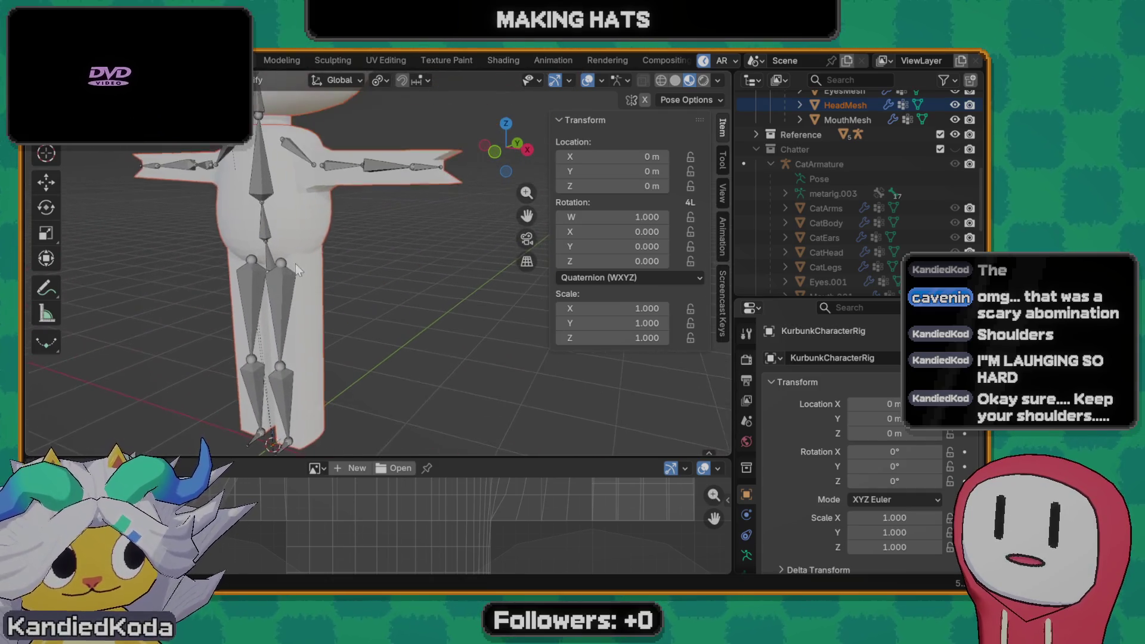
key(Tab)
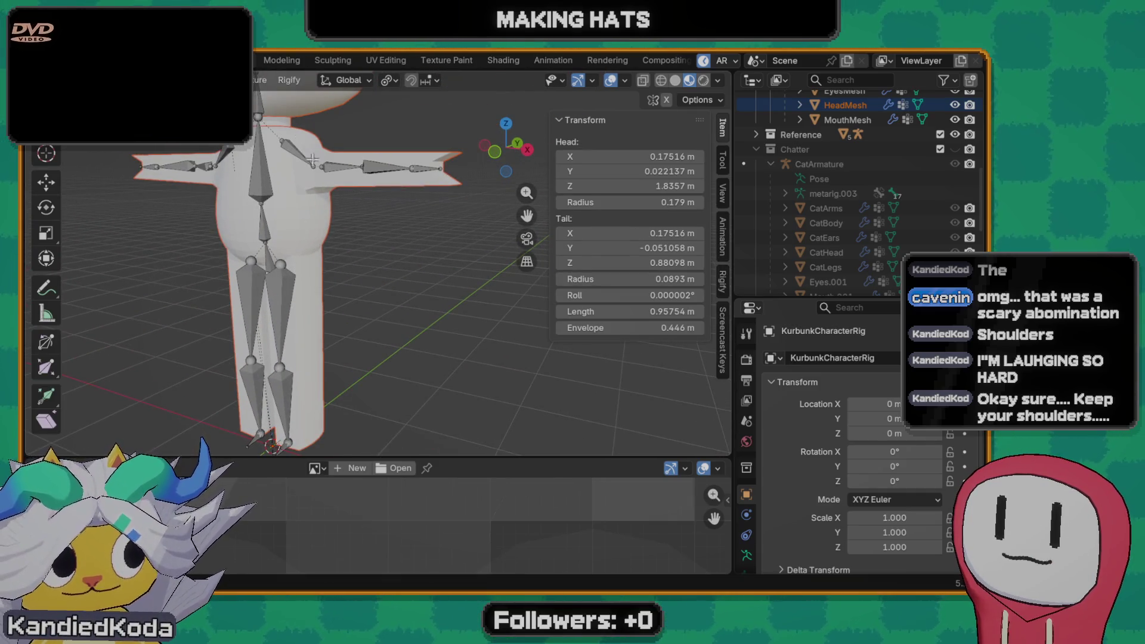
scroll(334, 225, down, 3)
key(Tab)
key(ctrl+Tab)
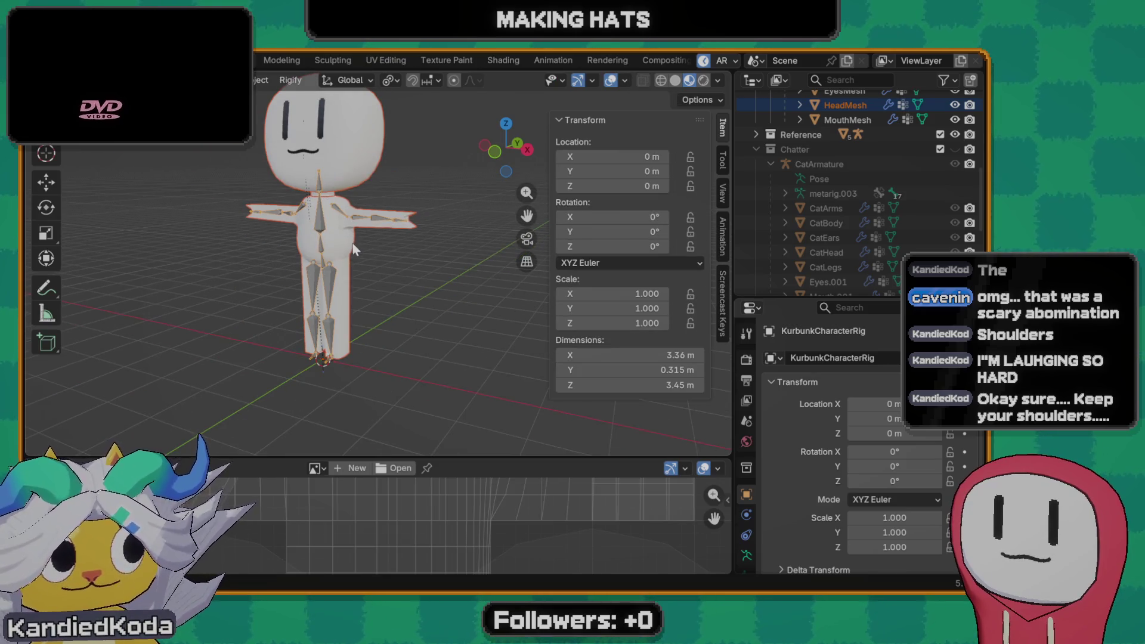
- Edit the Cube.001 body mesh and add a flattened edge loop on the arm, slid into place
click(355, 252)
scroll(363, 259, up, 2)
key(Tab)
scroll(355, 251, up, 2)
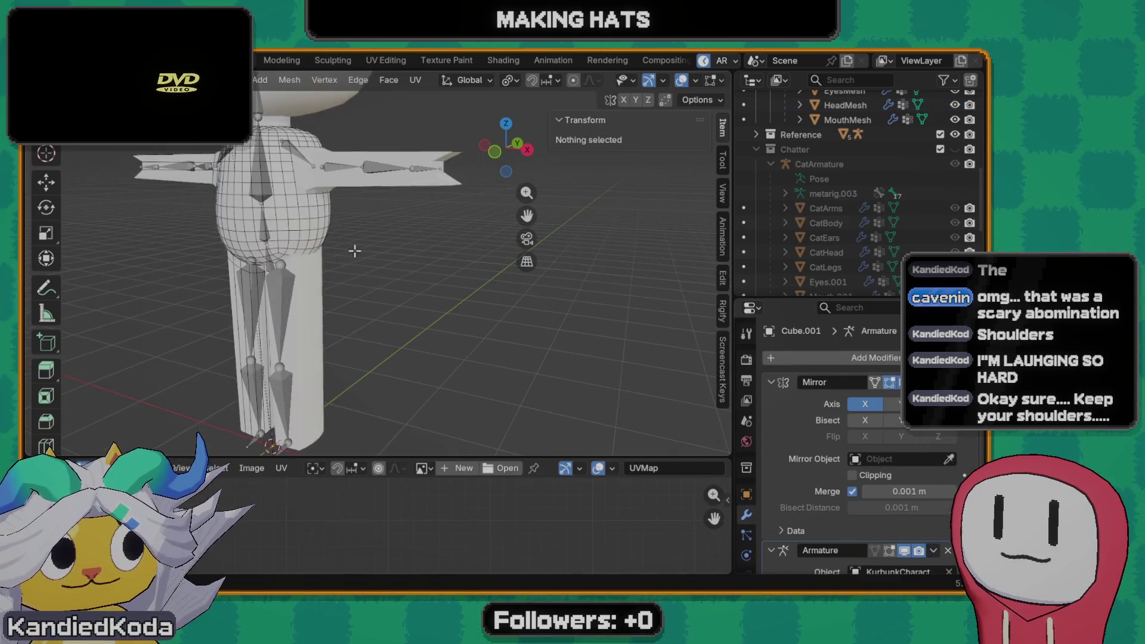
scroll(370, 225, up, 2)
mouse_move(371, 224)
middle_down()
mouse_move(331, 223)
mouse_move(309, 195)
middle_up()
key(ctrl+r)
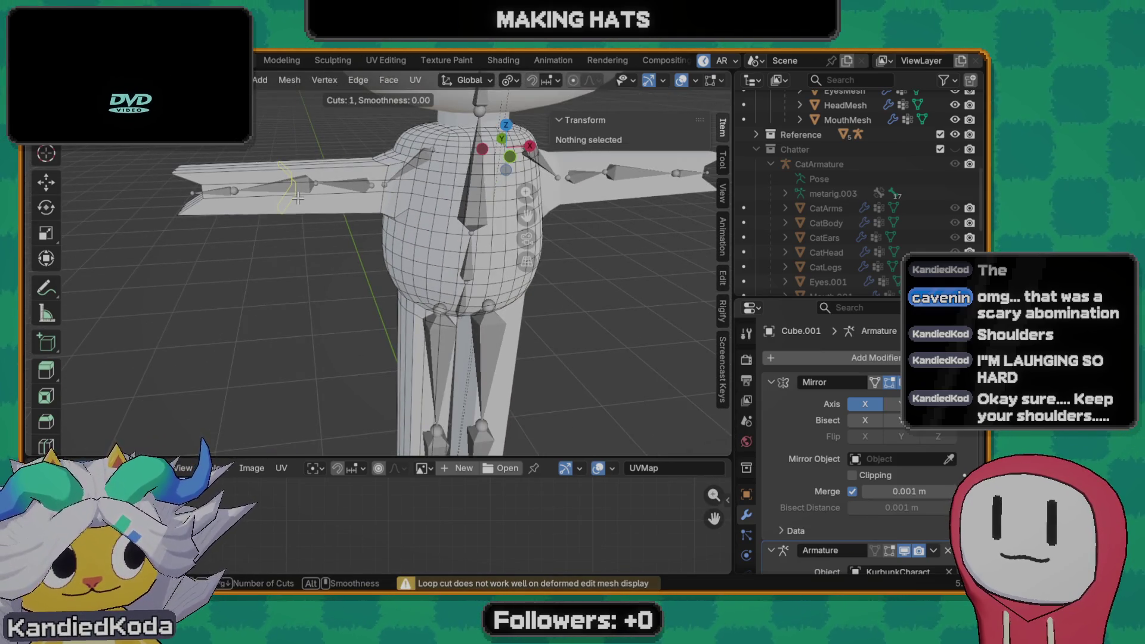
click(298, 197)
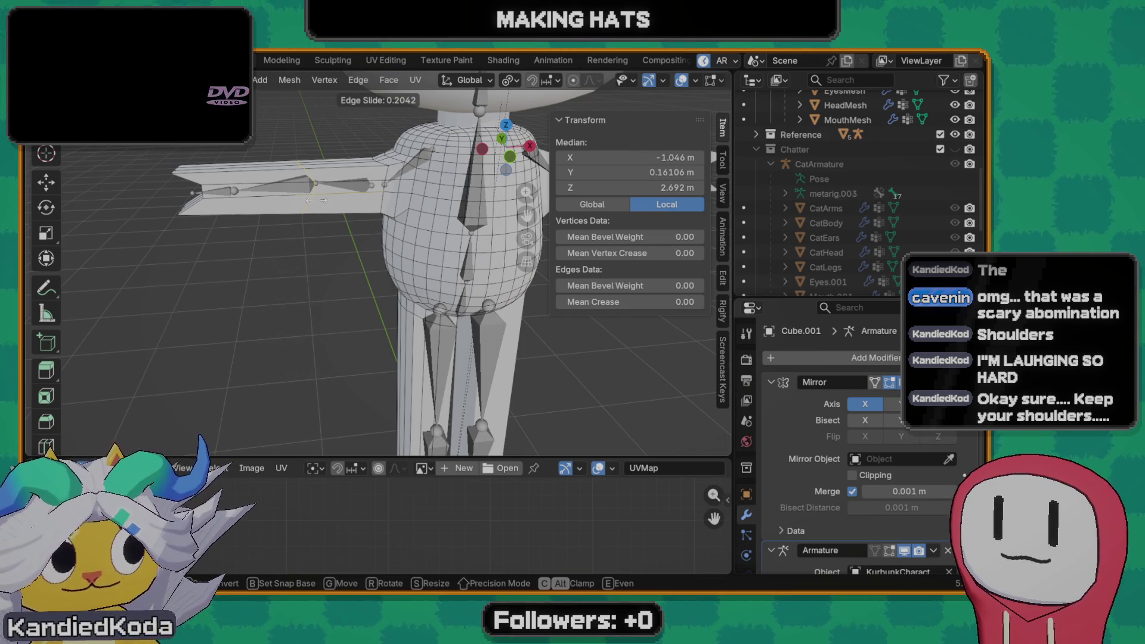
click(313, 200)
text(sx)
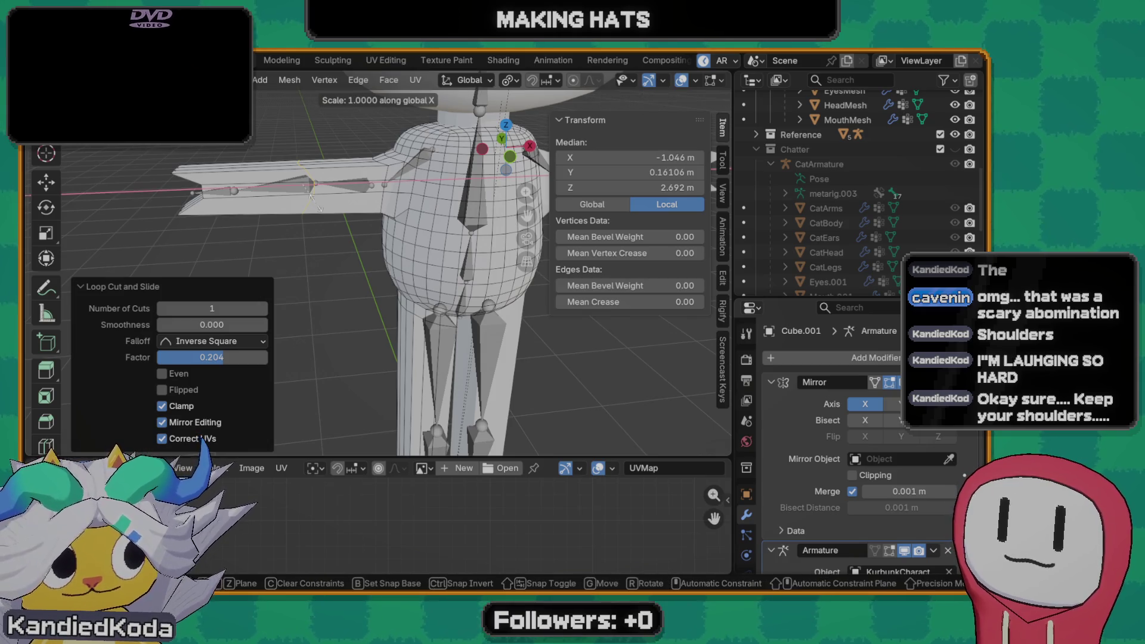
text(0)
key(Return)
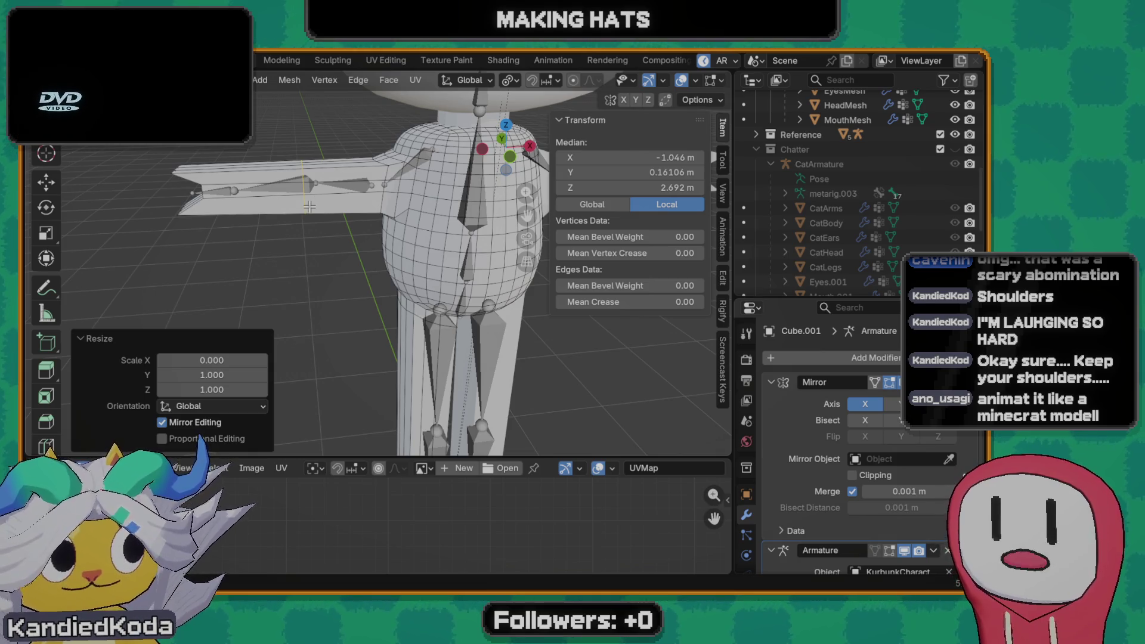
key(g)
key(g)
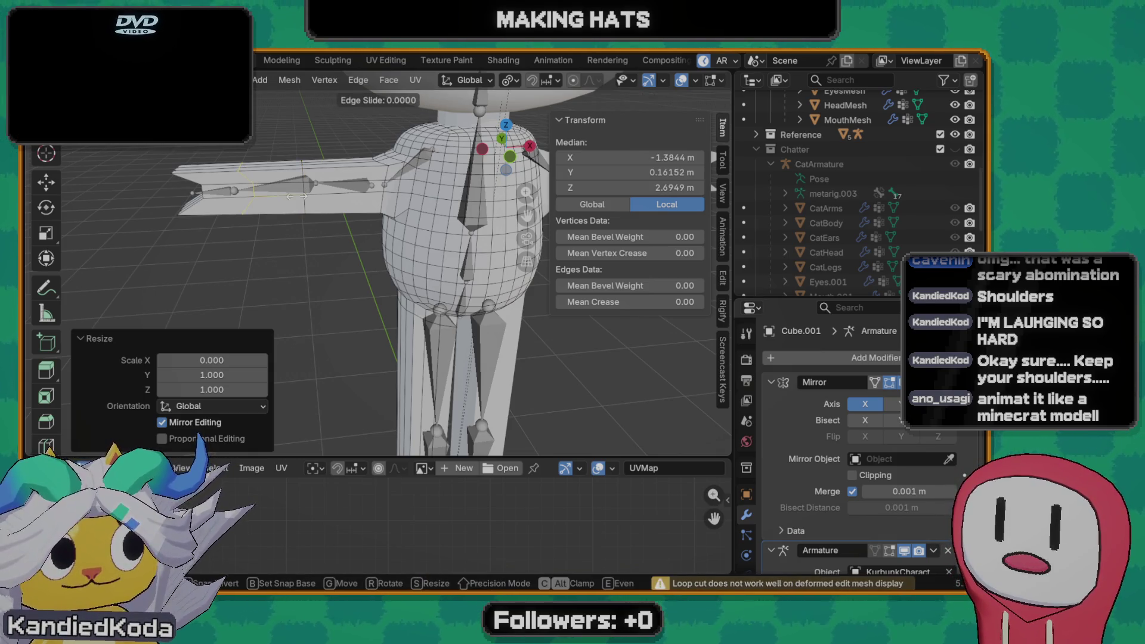
click(331, 198)
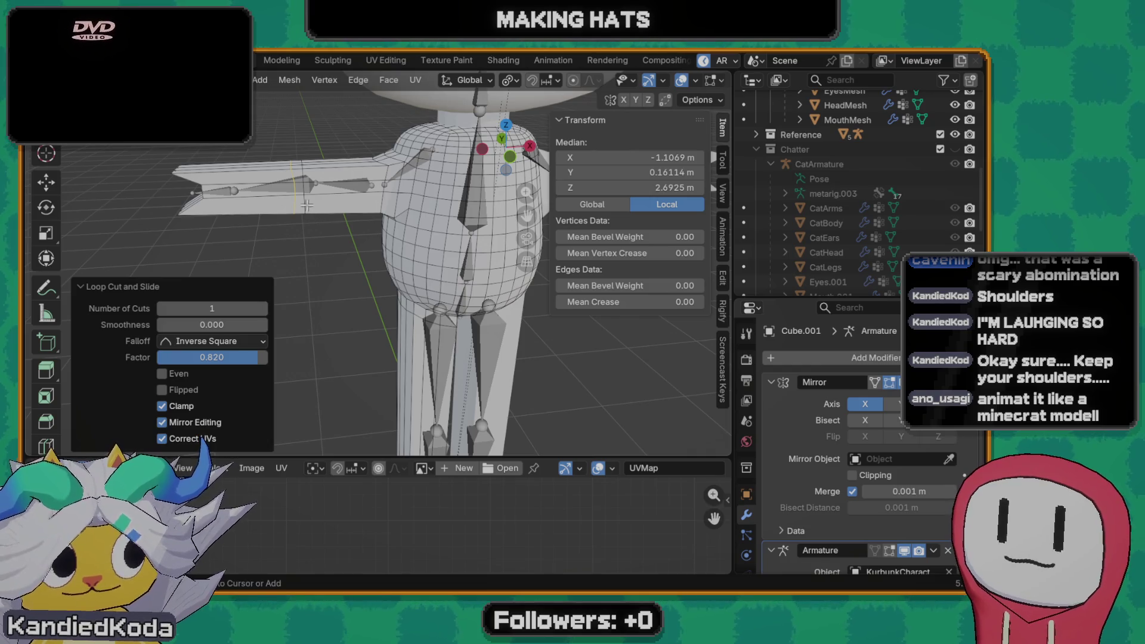
- Add a second arm loop cut and flatten both arm loops to zero along X
key(ctrl+r)
click(279, 201)
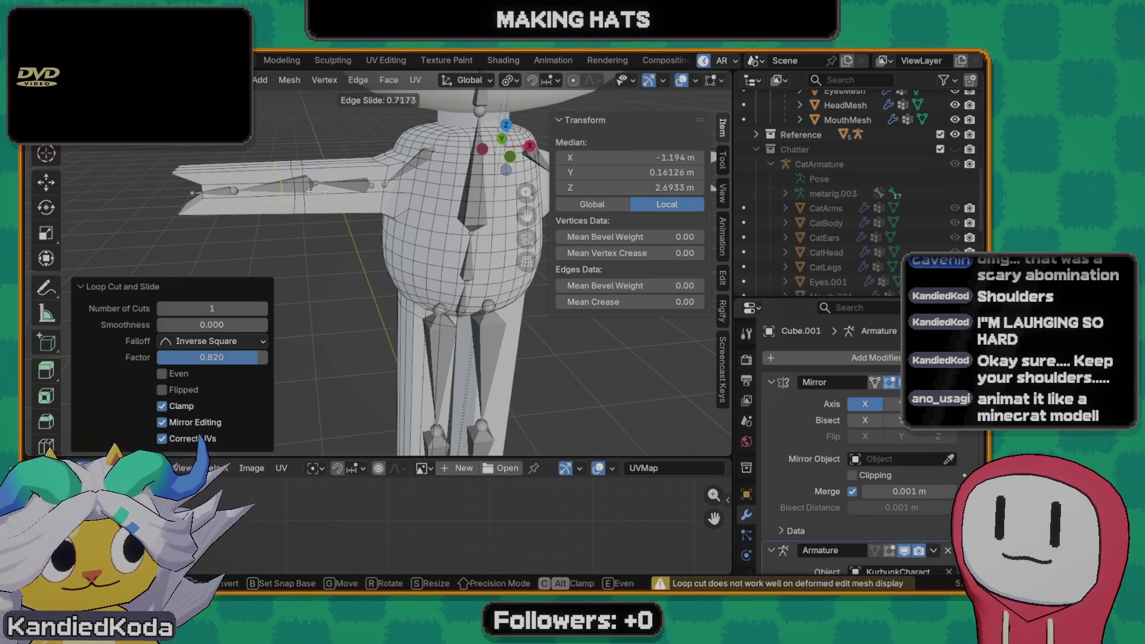
click(309, 189)
alt+click(296, 186)
key(s)
key(x)
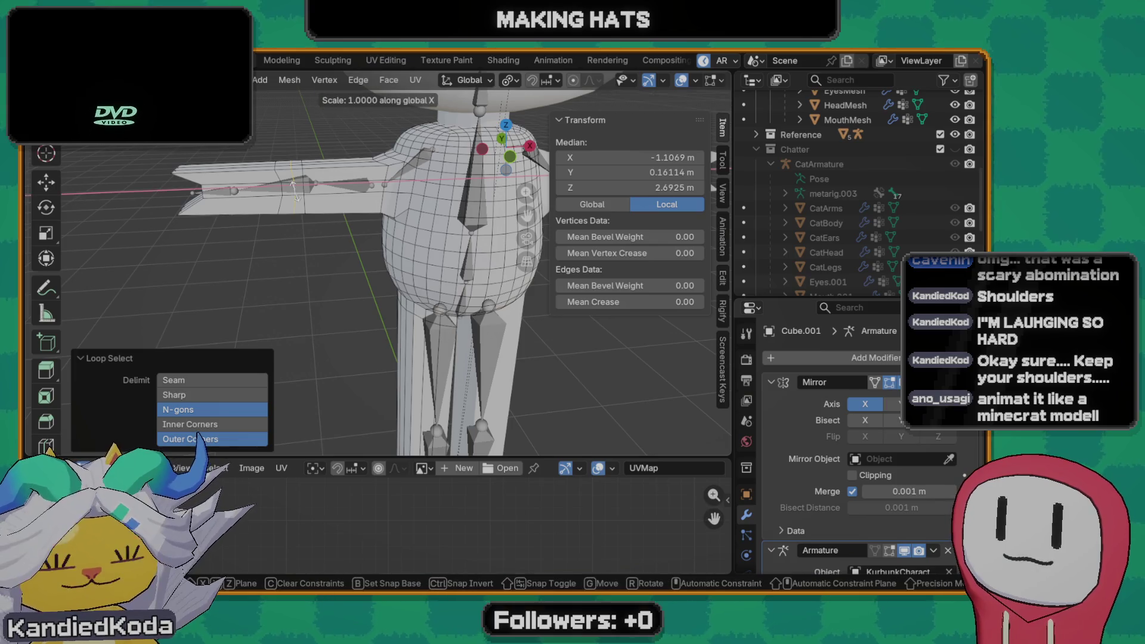
key(0)
key(Return)
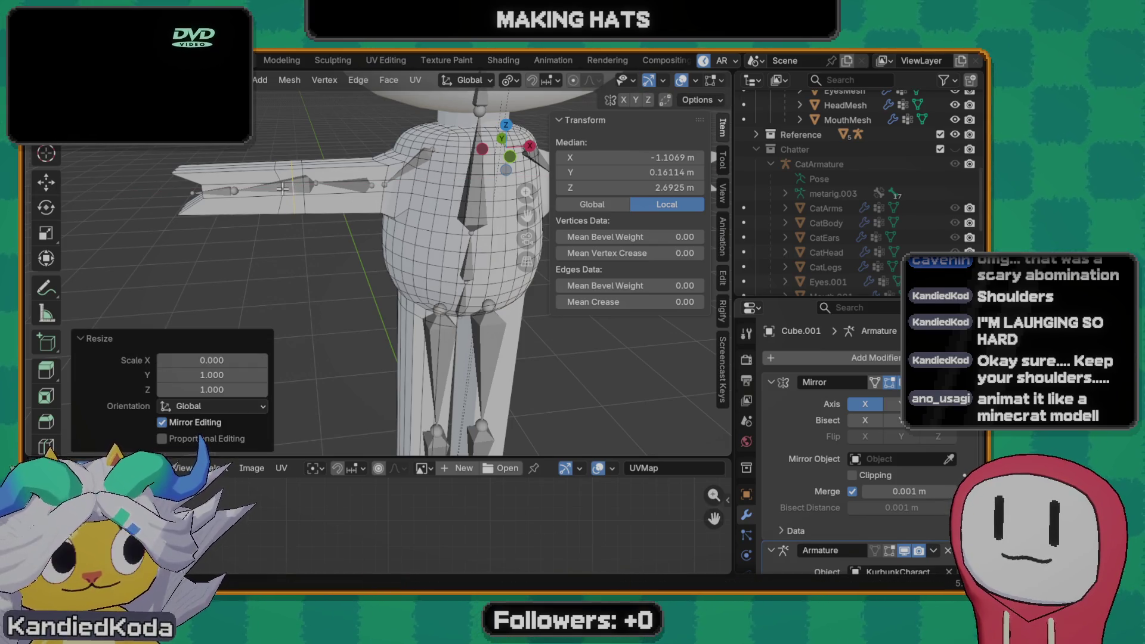
alt+click(283, 189)
key(s)
key(x)
key(0)
key(Return)
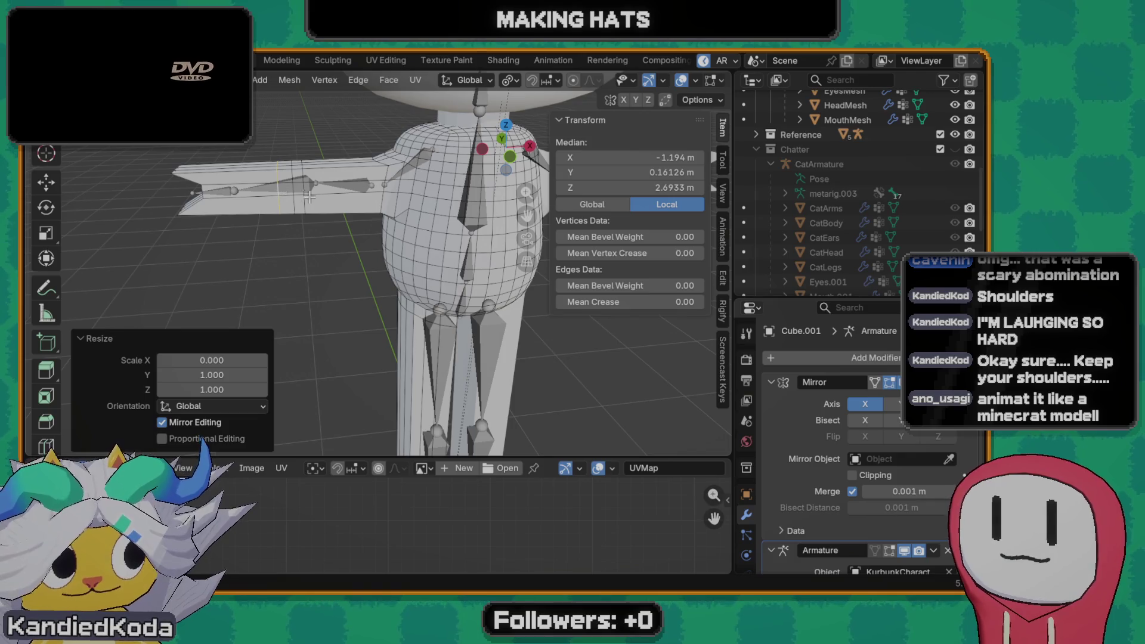
- Add a knee loop cut on the leg flattened to zero along Z, slide it into place, and leave Edit Mode
shift+middle_drag(389, 236, 325, 193)
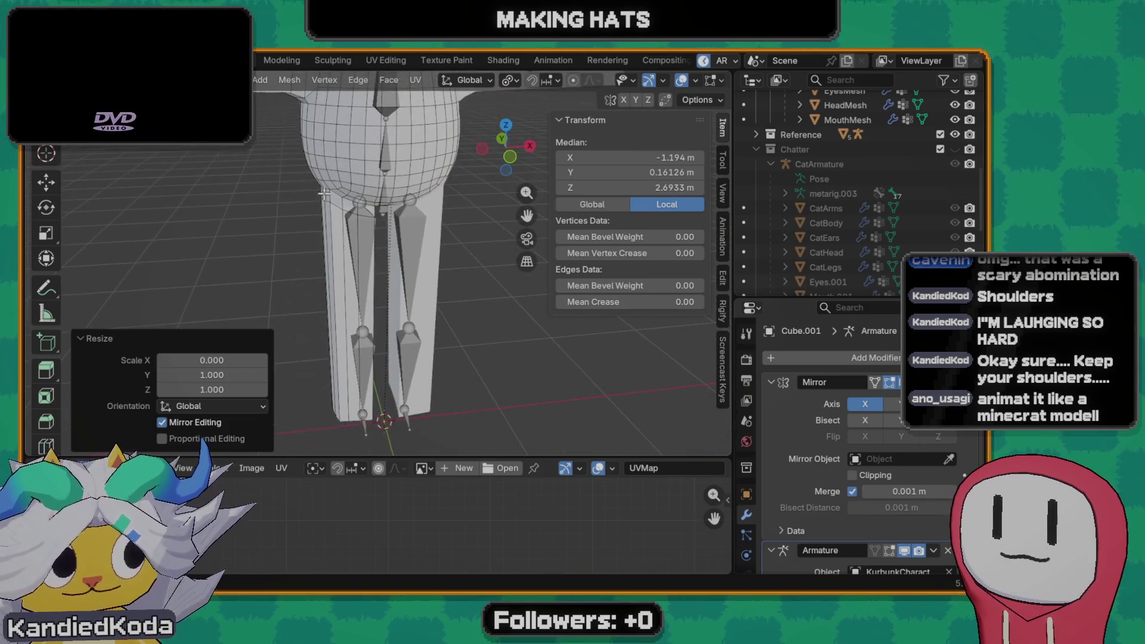
key(ctrl+r)
click(347, 305)
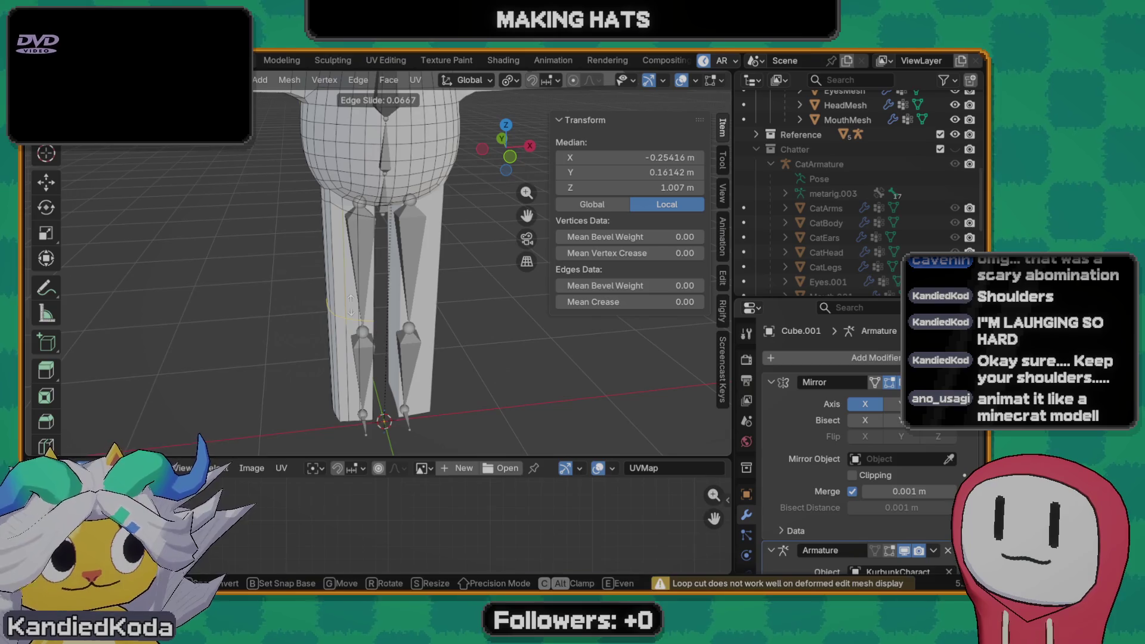
click(356, 313)
key(s)
key(z)
key(0)
key(Return)
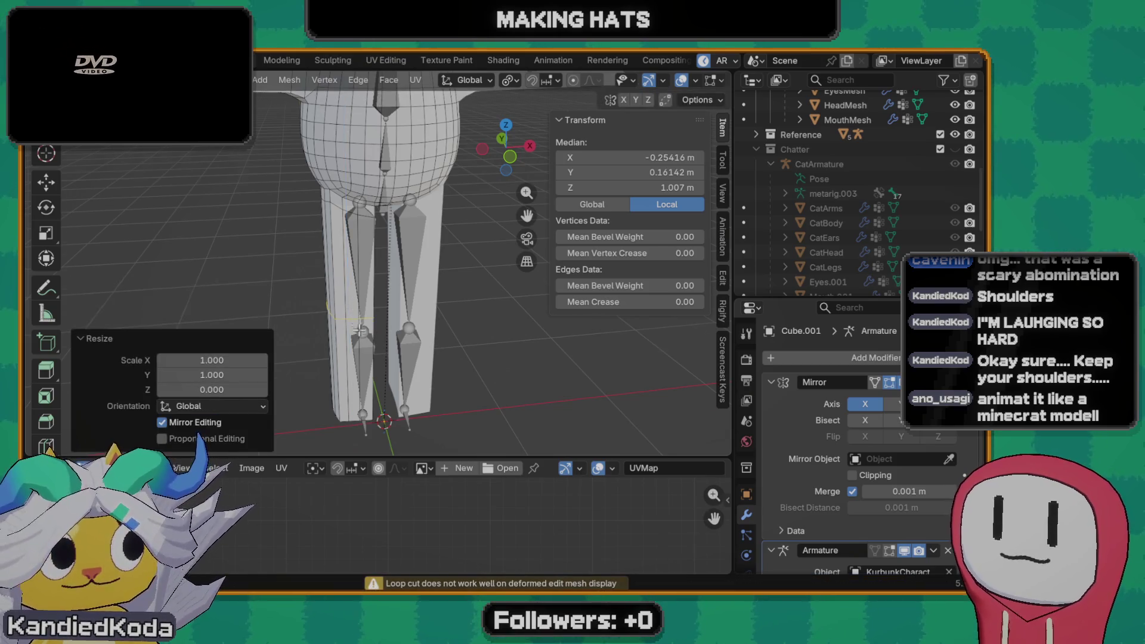
middle_drag(356, 313, 341, 293)
key(g)
key(g)
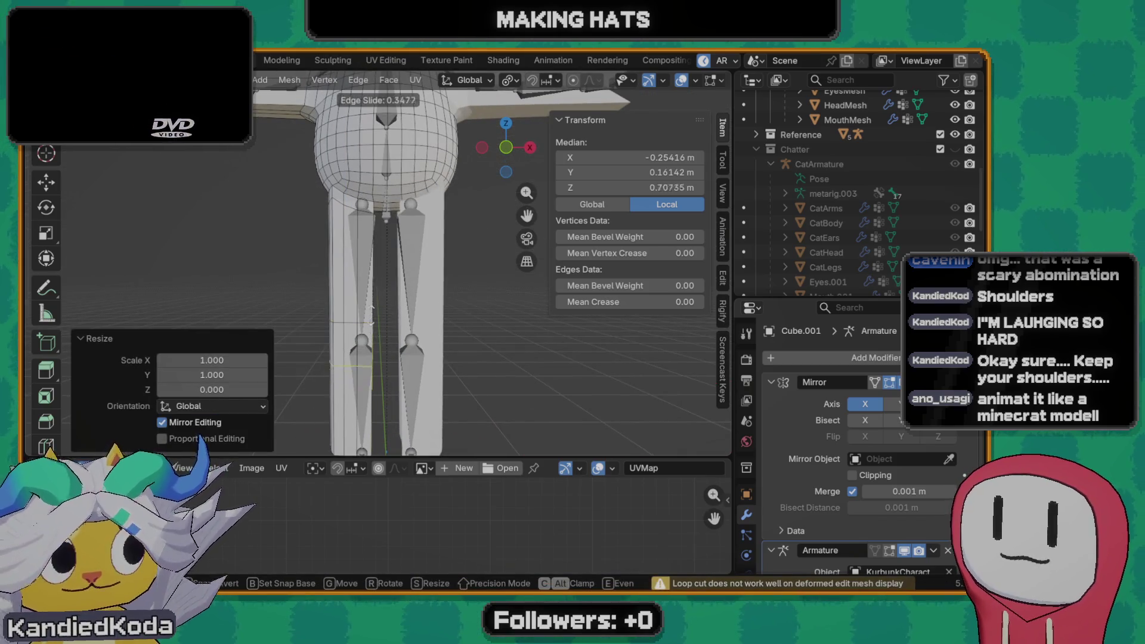
click(374, 291)
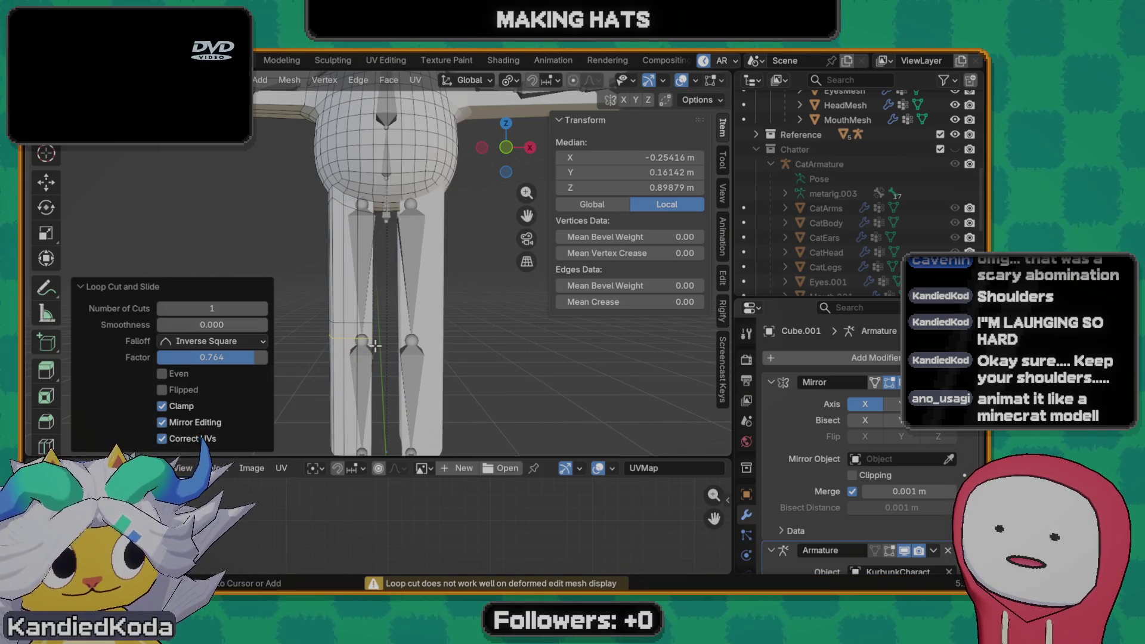
key(ctrl+r)
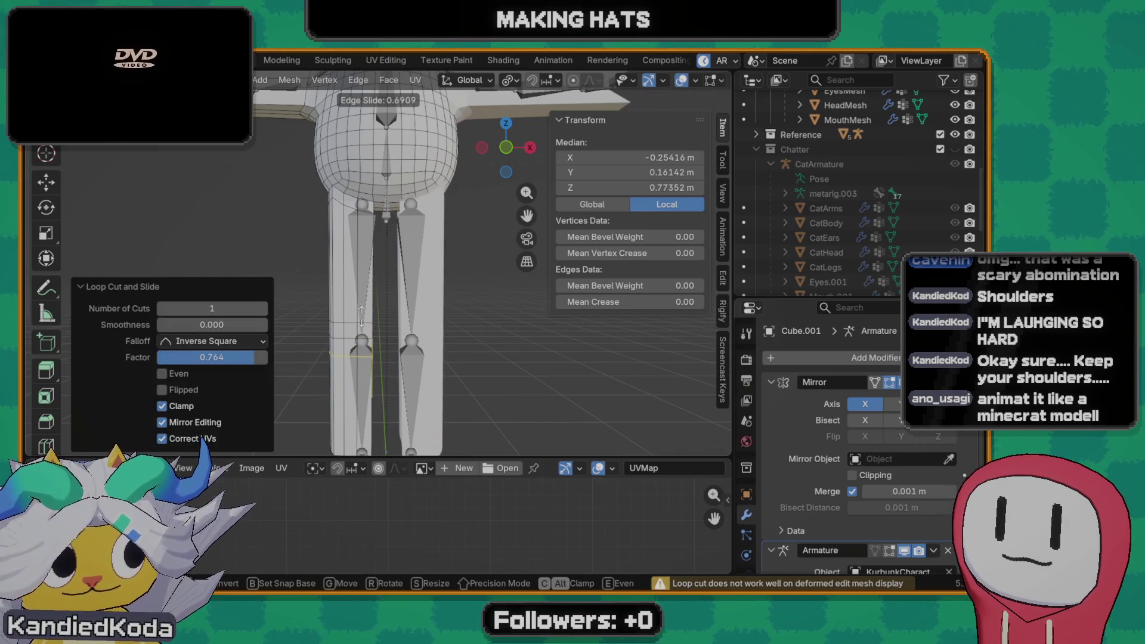
key(Escape)
key(Tab)
scroll(396, 252, down, 3)
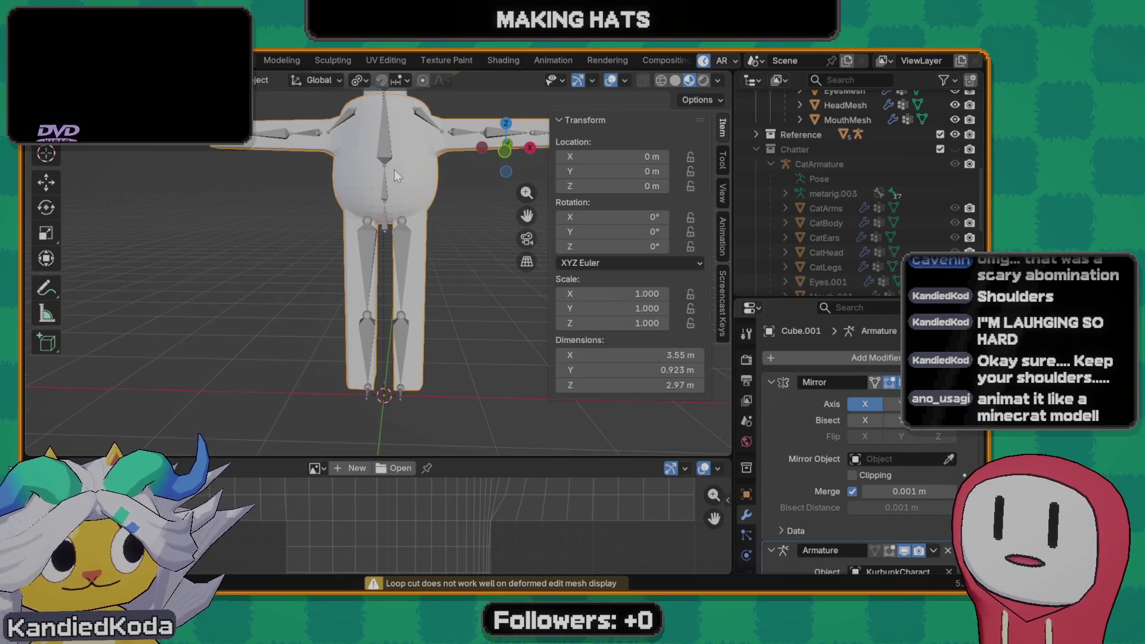
- Clear the mesh's old parent relationship with Alt+P Clear Parent
click(395, 170)
key(alt+p)
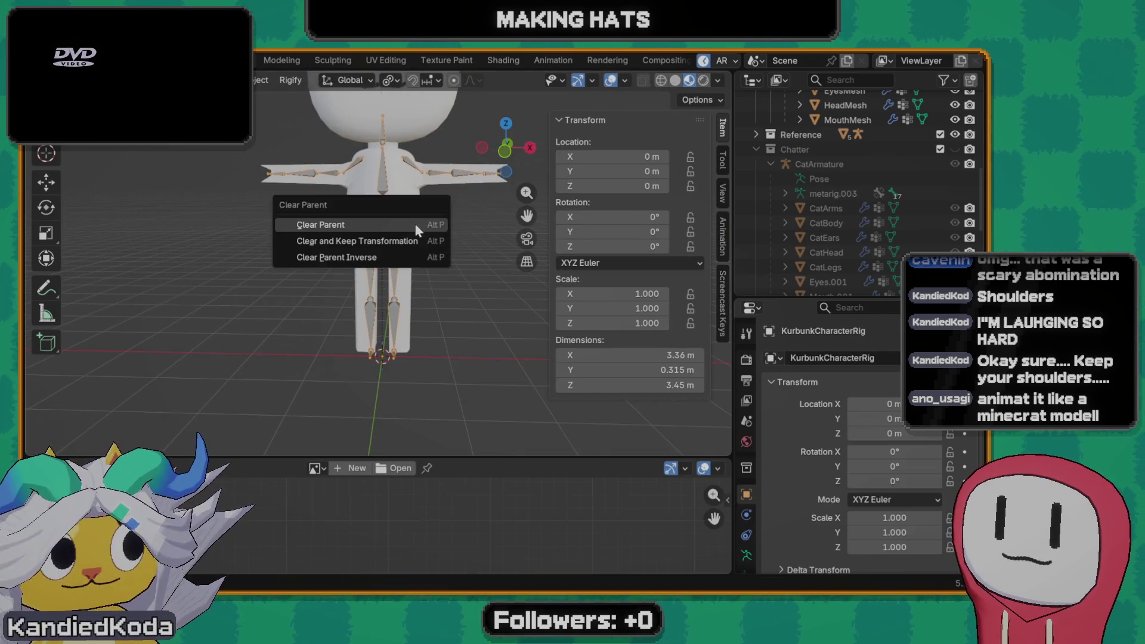
click(415, 223)
scroll(394, 241, up, 2)
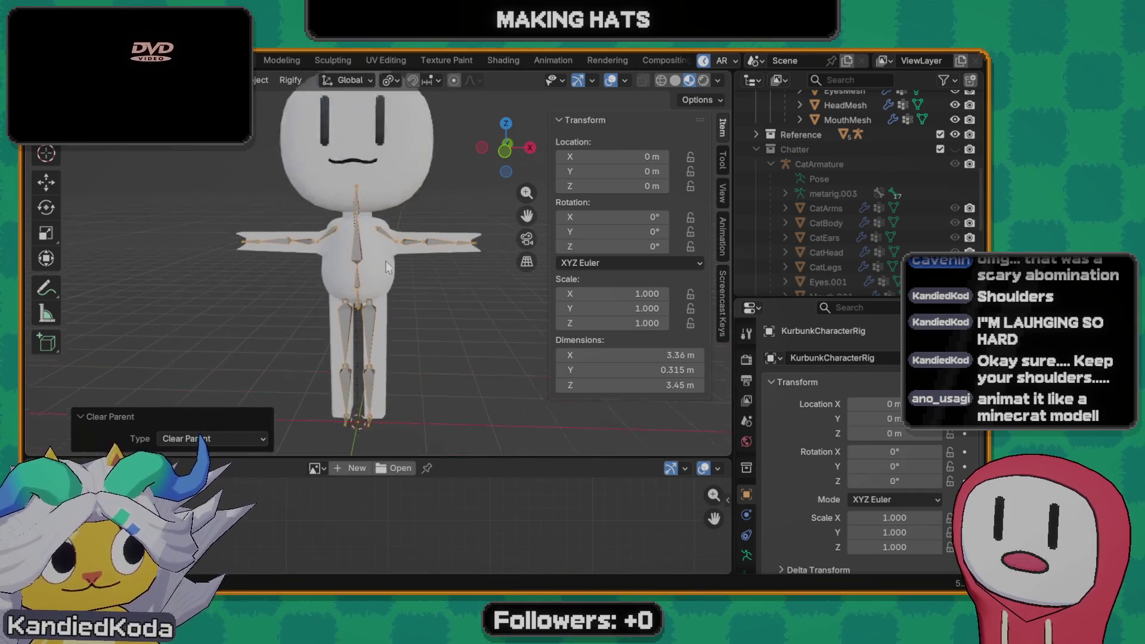
scroll(380, 259, up, 2)
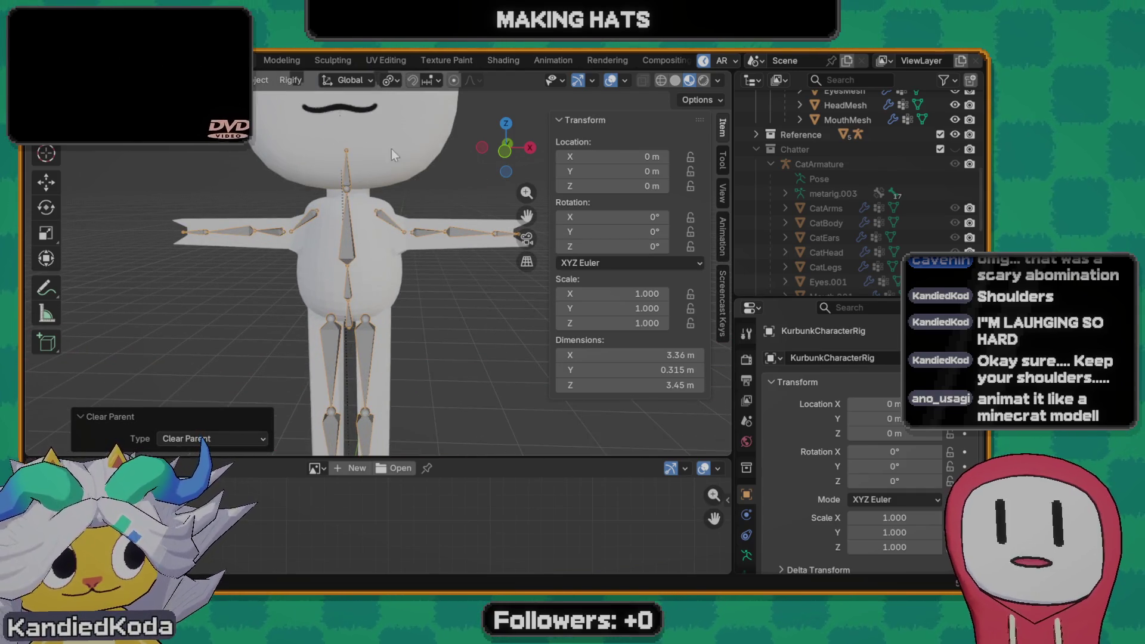
- Bind the head mesh to KurbunkCharacterRig using Armature Deform With Automatic Weights
click(374, 185)
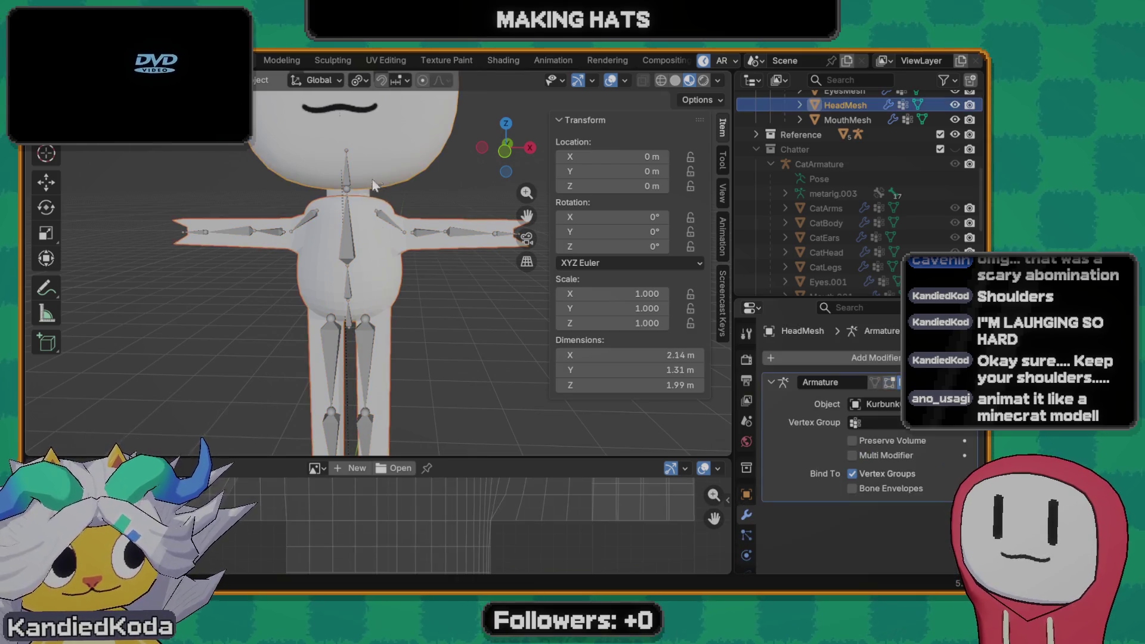
shift+click(385, 219)
key(ctrl+p)
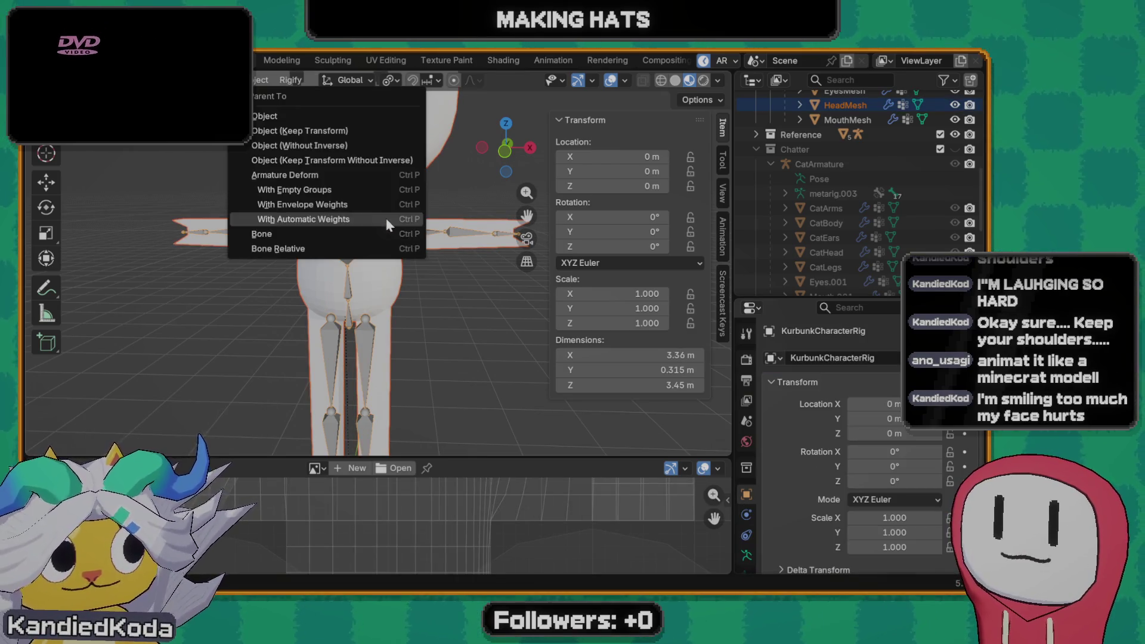
click(386, 219)
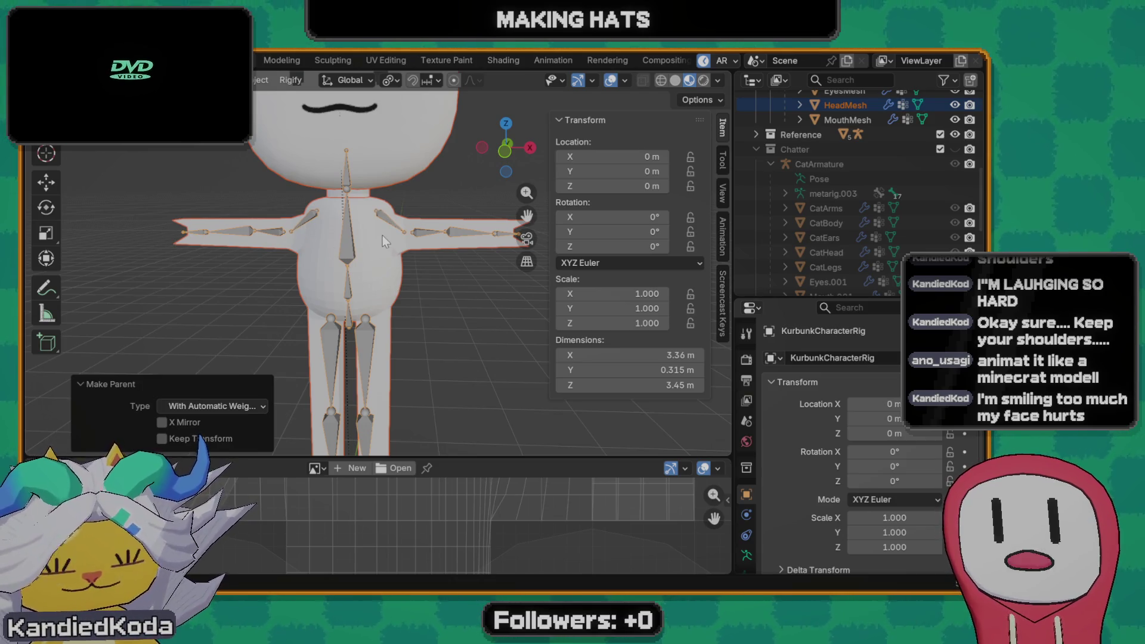
mouse_move(382, 236)
middle_down()
mouse_move(425, 256)
mouse_move(300, 281)
mouse_move(409, 271)
mouse_move(382, 307)
middle_up()
key(Tab)
key(Tab)
- In Pose Mode, test-rotate bones and cancel each rotation so the rest pose is kept
key(ctrl+Tab)
key(r)
key(Escape)
key(r)
key(z)
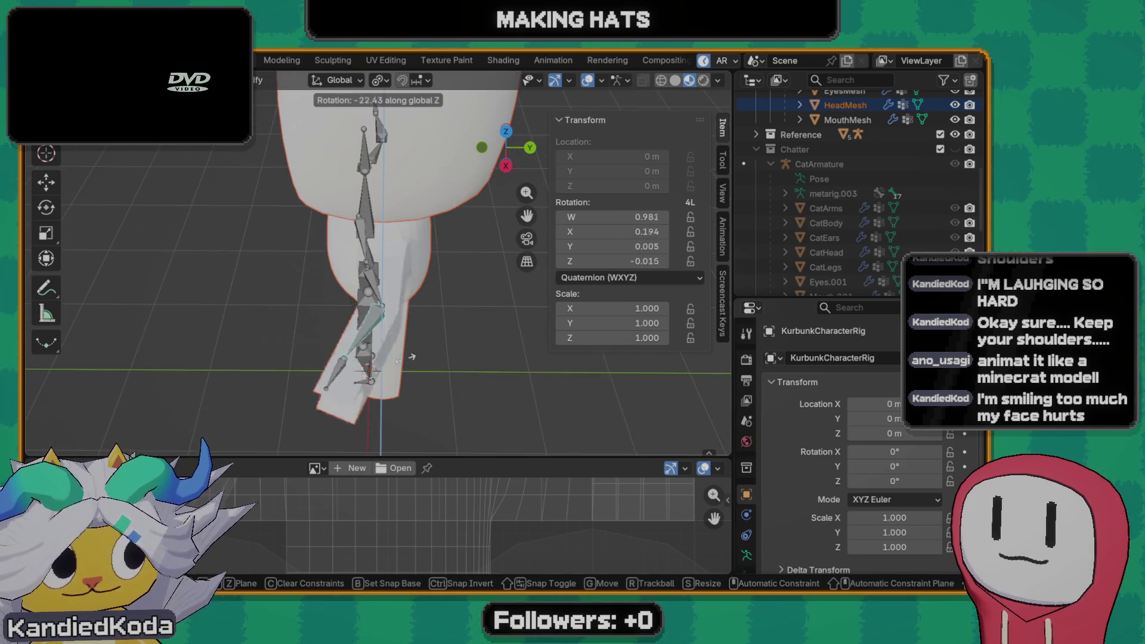
key(Escape)
middle_drag(406, 358, 425, 306)
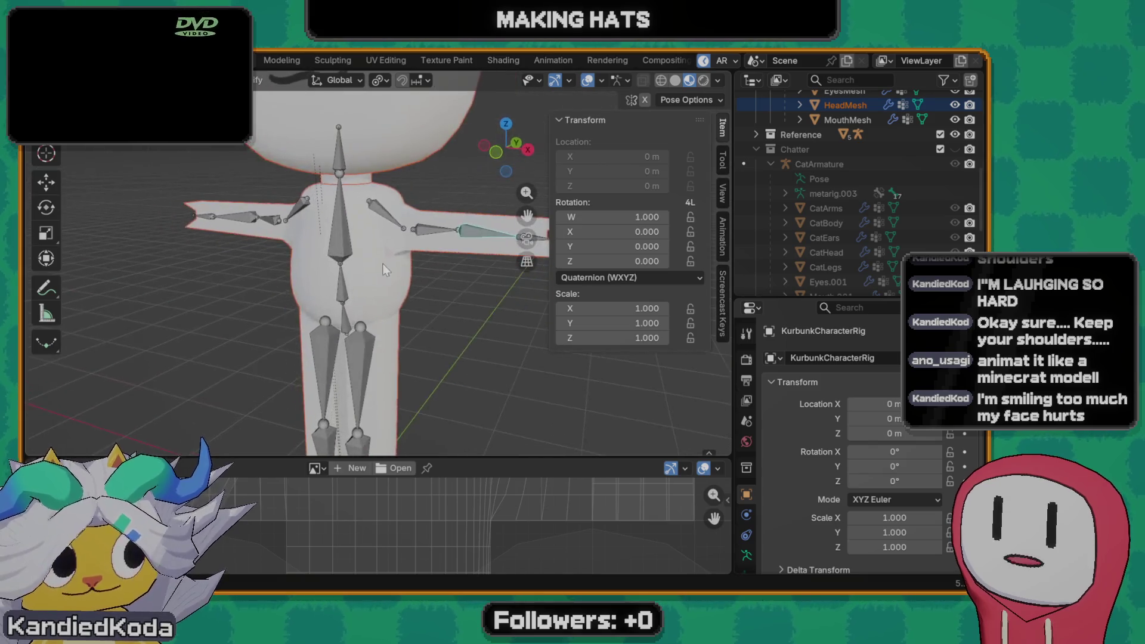
- Settle on a front view and bring up the editor-type list for the lower area
middle_drag(395, 348, 360, 340)
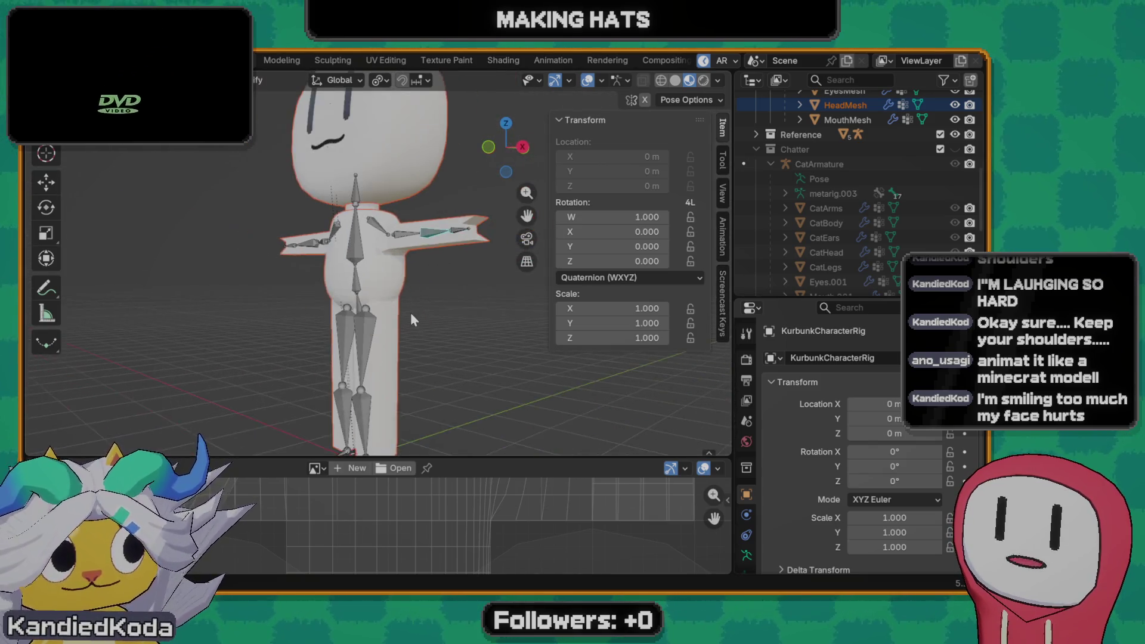
key(grave)
scroll(387, 315, down, 3)
mouse_move(356, 319)
middle_down()
mouse_move(451, 308)
mouse_move(359, 278)
mouse_move(378, 345)
middle_up()
scroll(450, 308, down, 3)
scroll(359, 279, up, 4)
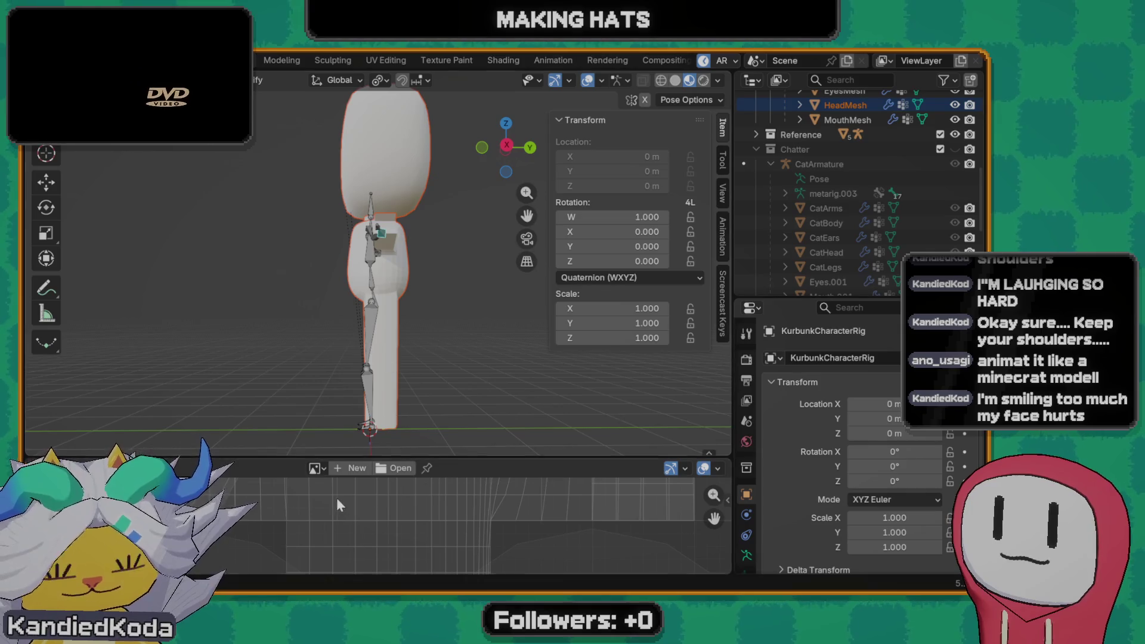
click(317, 467)
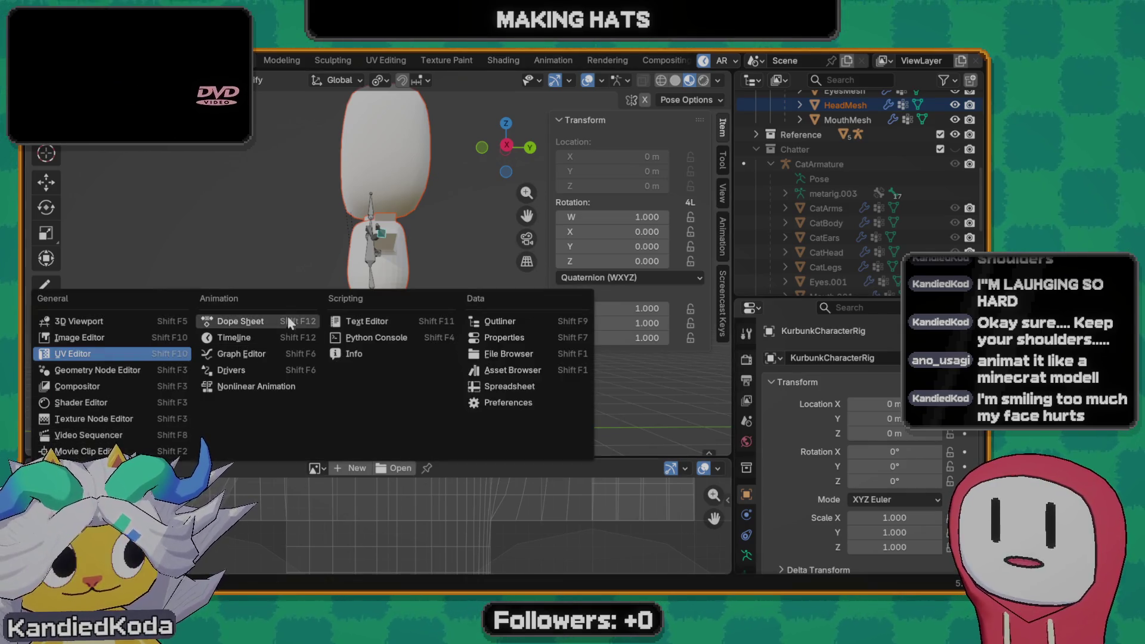
- Make the lower area a taller Dope Sheet set to Action Editor mode
click(258, 335)
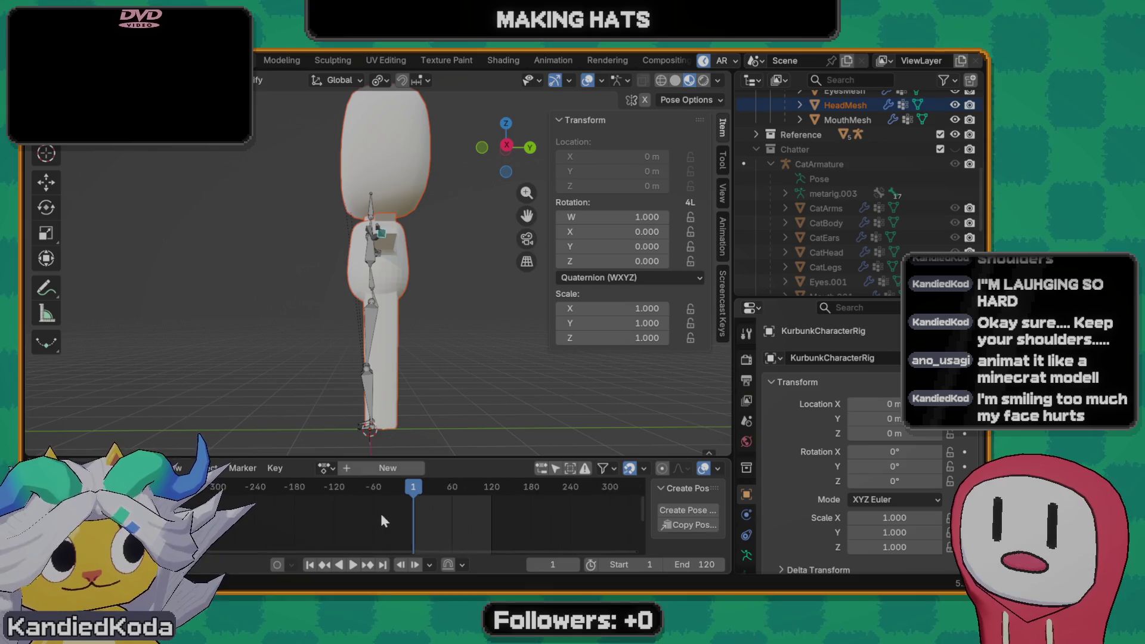
drag(464, 457, 449, 418)
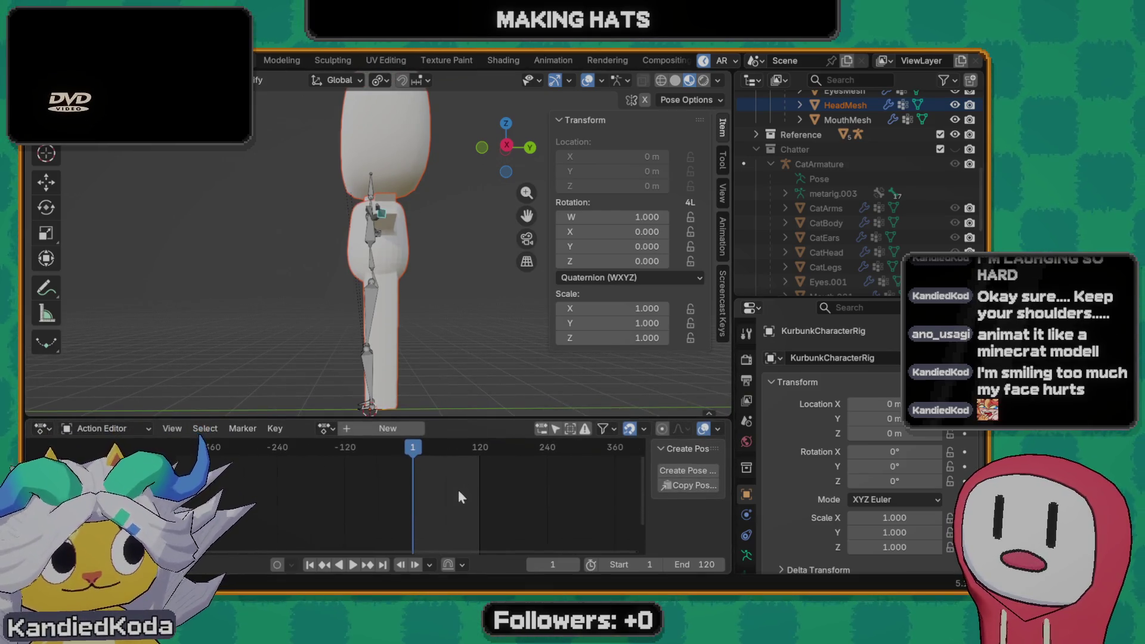
scroll(420, 474, down, 1)
scroll(407, 488, down, 1)
ctrl+scroll(421, 509, left, 1)
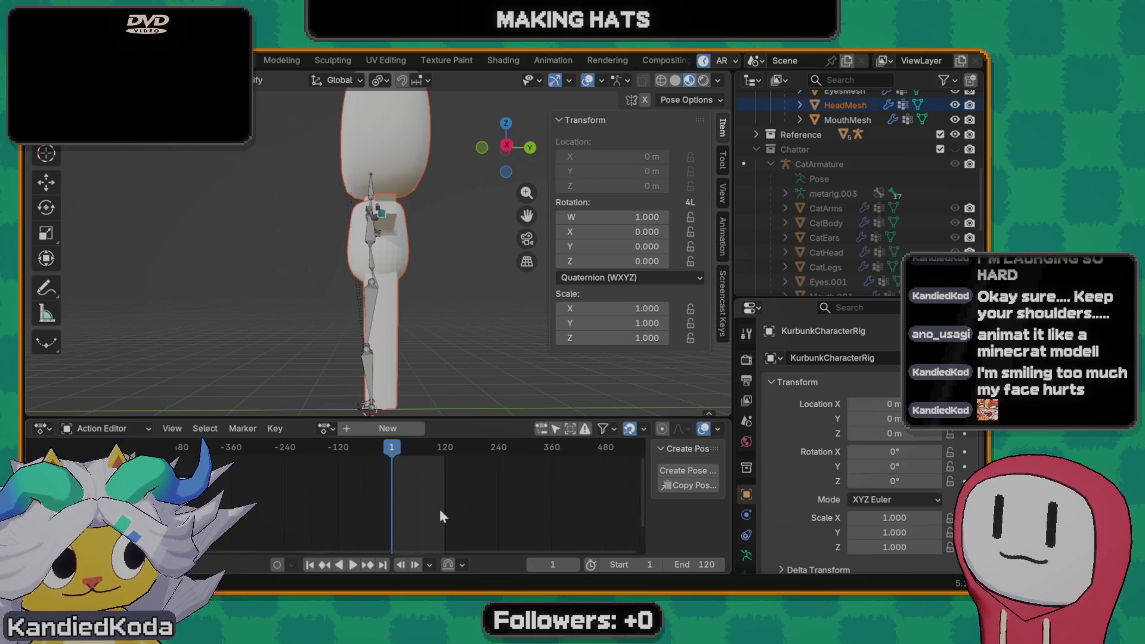
mouse_move(432, 330)
middle_down()
mouse_move(343, 314)
mouse_move(507, 285)
mouse_move(423, 344)
mouse_move(374, 317)
mouse_move(400, 308)
mouse_move(365, 293)
mouse_move(365, 312)
middle_up()
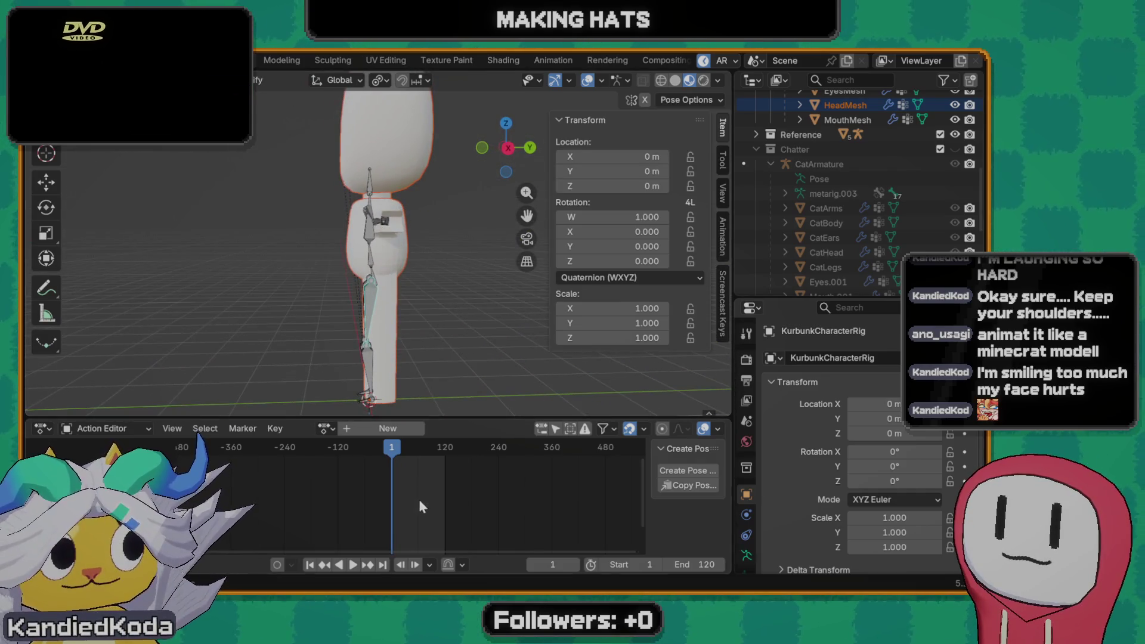
- Create a new action on the rig and rename it Walk_Action
click(347, 429)
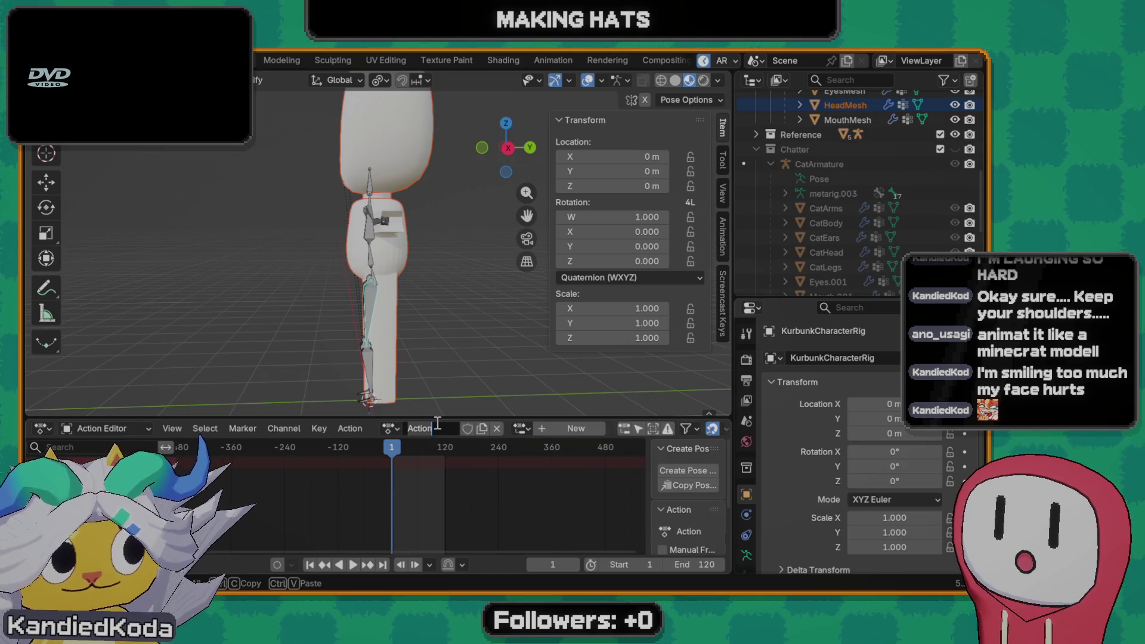
click(436, 427)
text(Walk_)
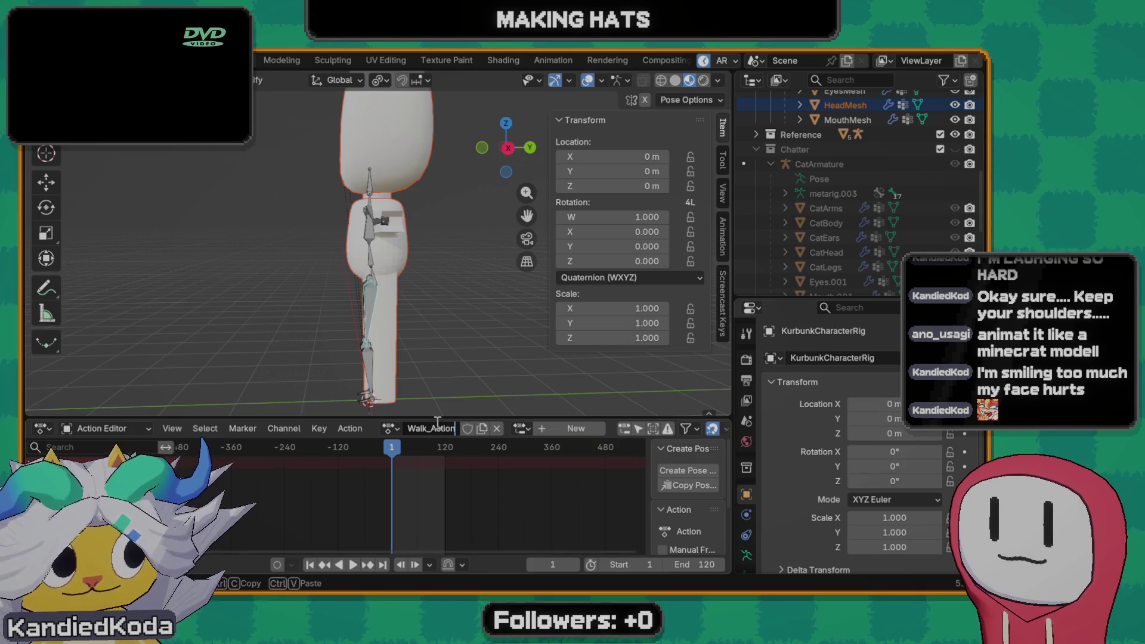
key(Return)
middle_drag(416, 288, 415, 344)
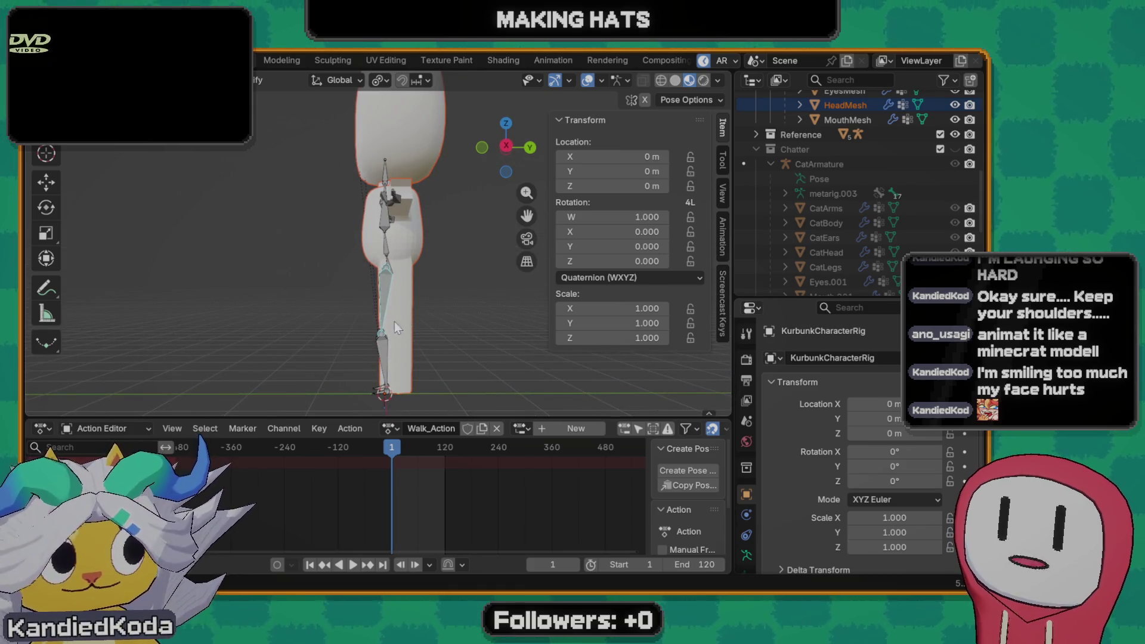
mouse_move(395, 357)
middle_down()
mouse_move(439, 362)
mouse_move(451, 346)
mouse_move(393, 363)
middle_up()
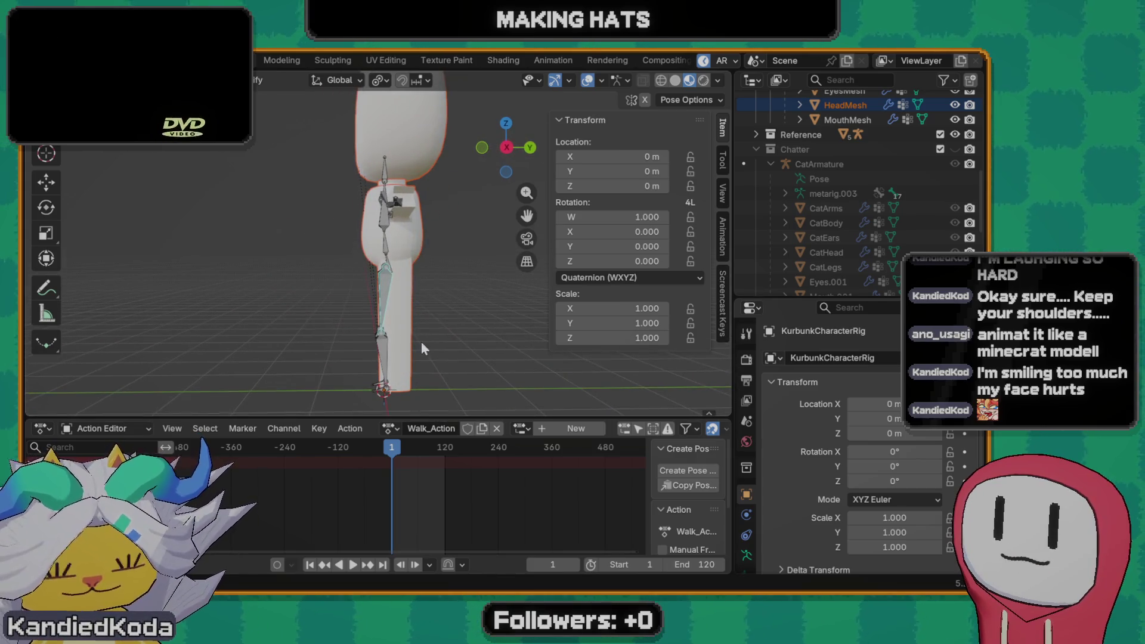
mouse_move(410, 286)
middle_down()
mouse_move(434, 284)
mouse_move(432, 260)
middle_up()
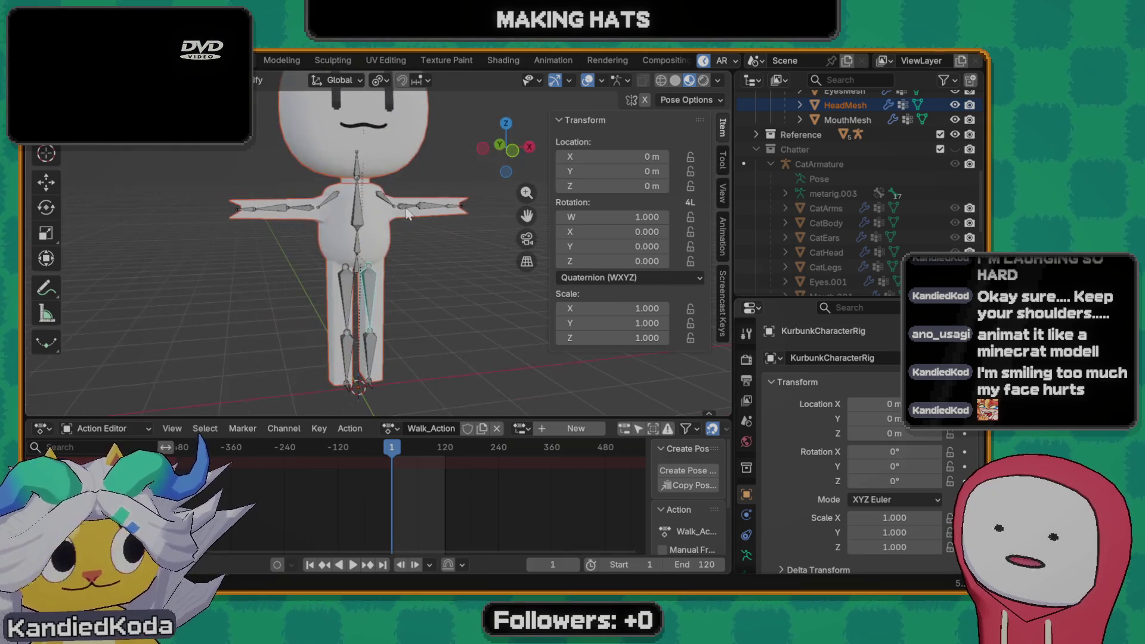
- Rotate the upper arm and forearm about Y so the arm hangs down, forearm bent about 64°
key(r)
key(y)
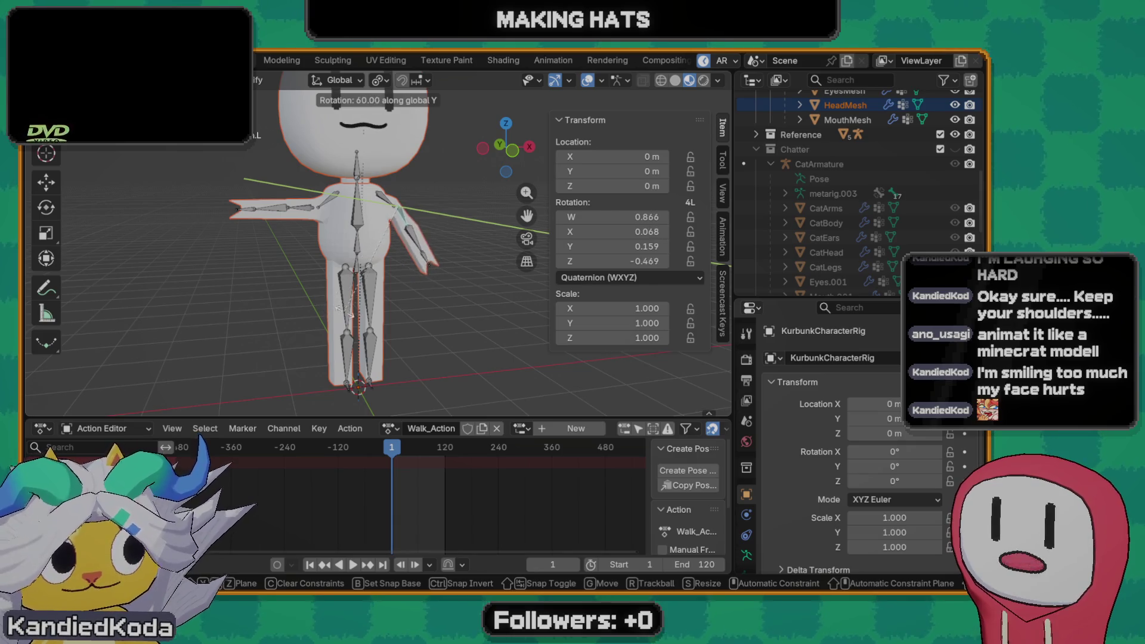
right_click(400, 287)
click(408, 235)
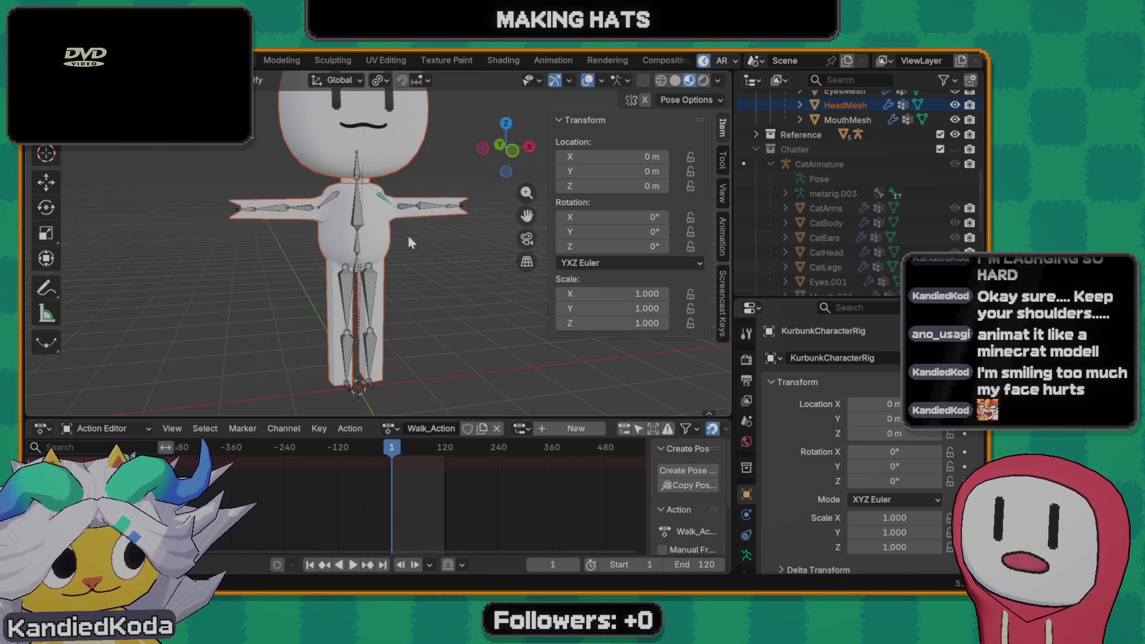
scroll(383, 278, up, 3)
scroll(394, 279, down, 1)
key(r)
key(y)
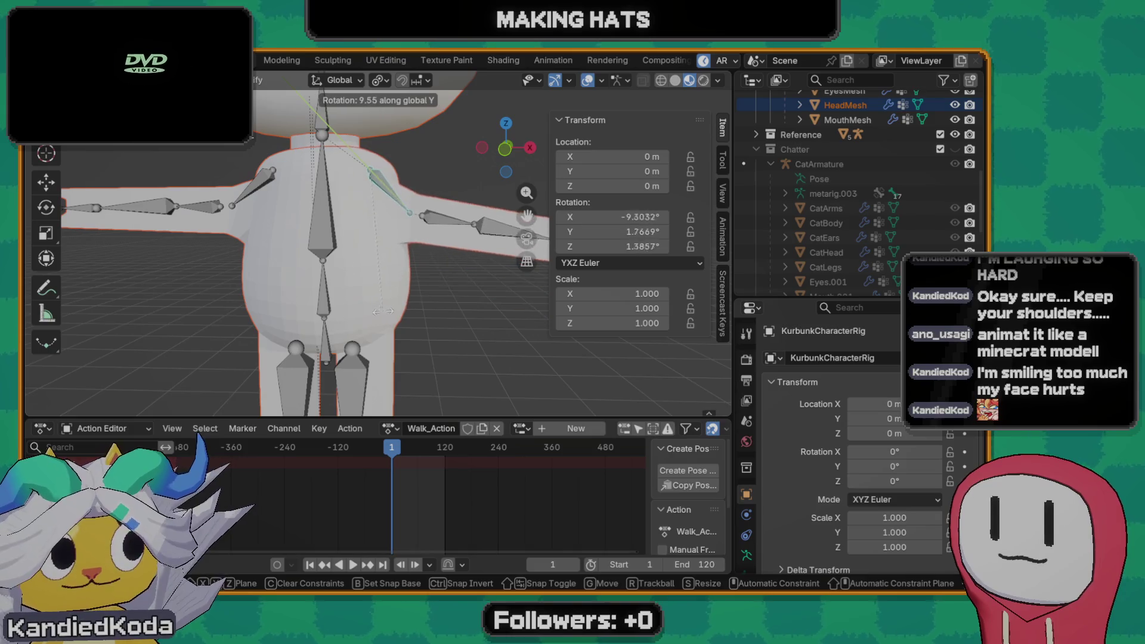
click(455, 212)
scroll(405, 302, down, 3)
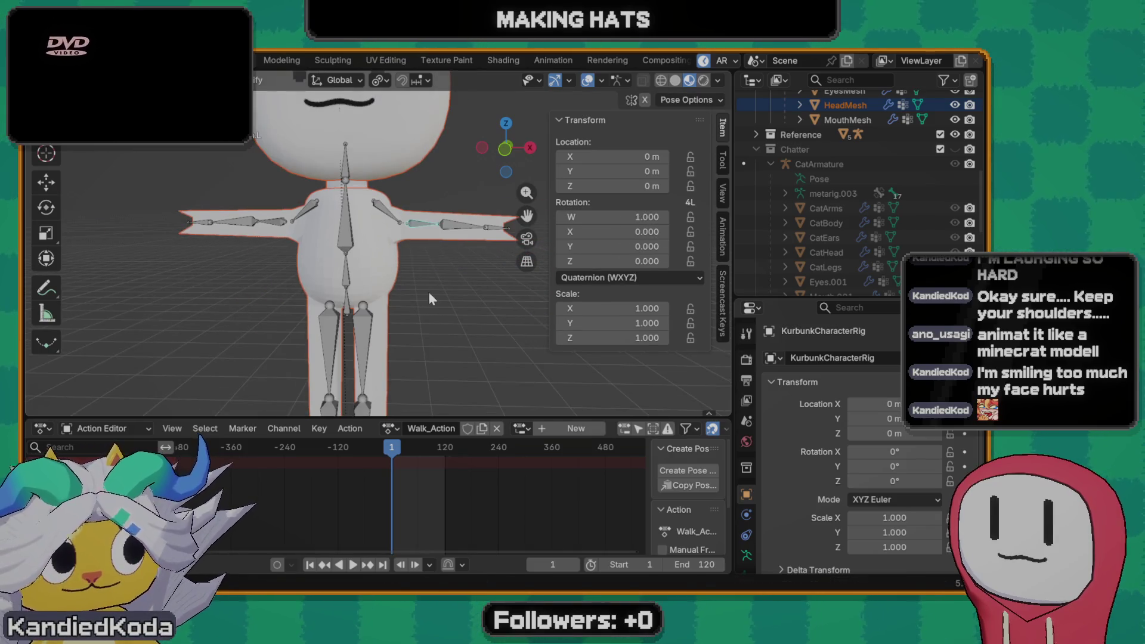
key(r)
key(y)
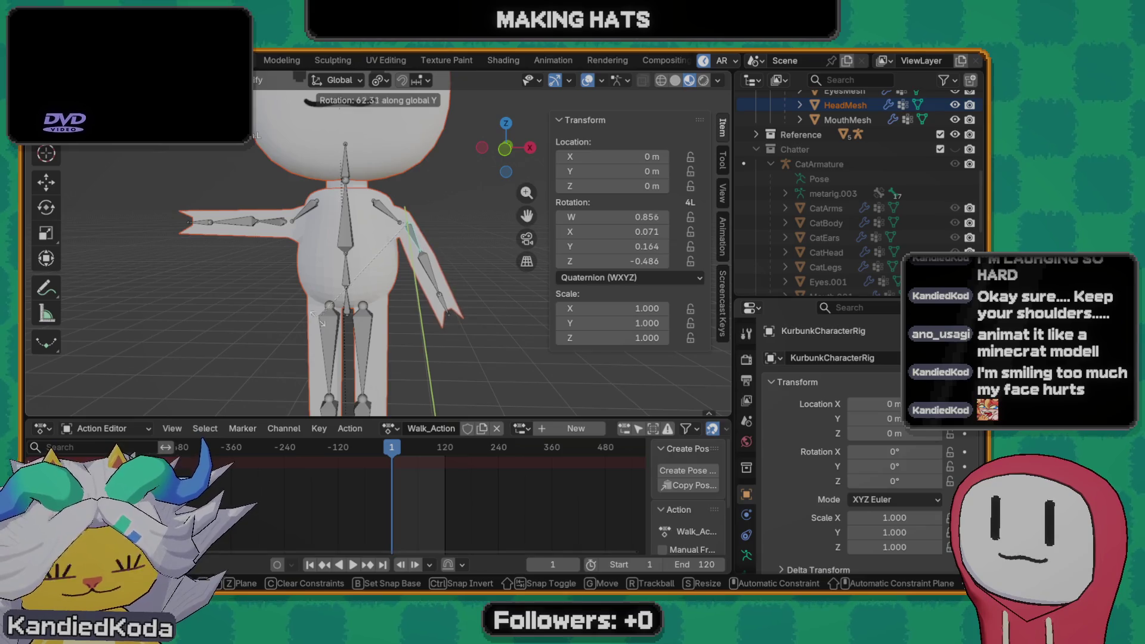
click(337, 230)
- Copy the lowered arm pose and paste it flipped onto the other arm
middle_drag(338, 230, 394, 238)
click(398, 237)
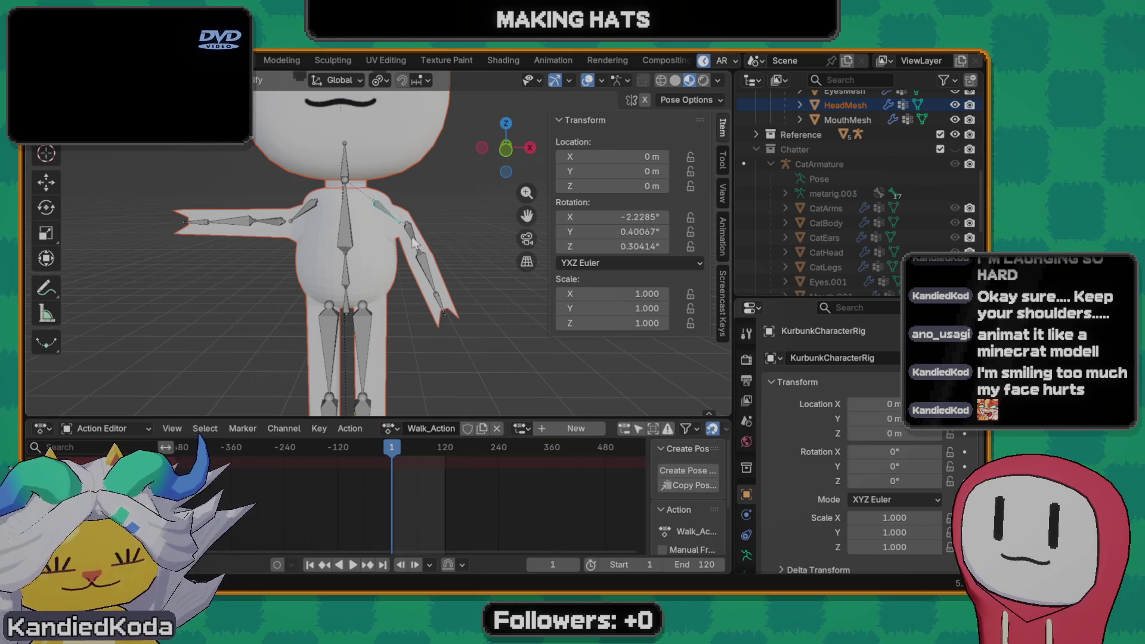
shift+click(413, 243)
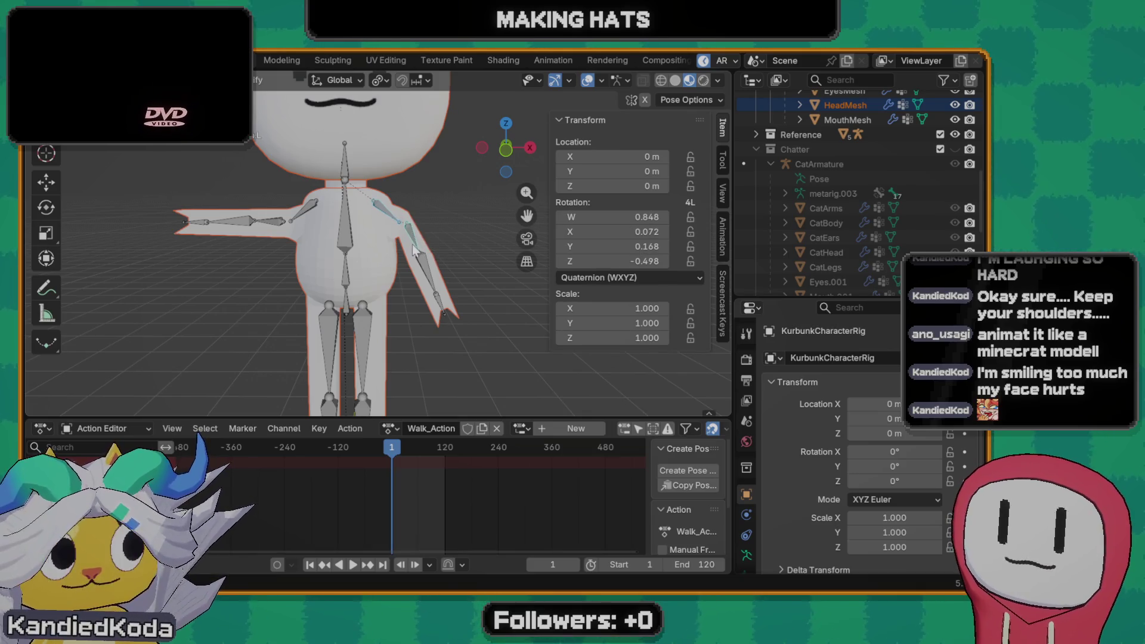
key(ctrl+c)
key(ctrl+shift+v)
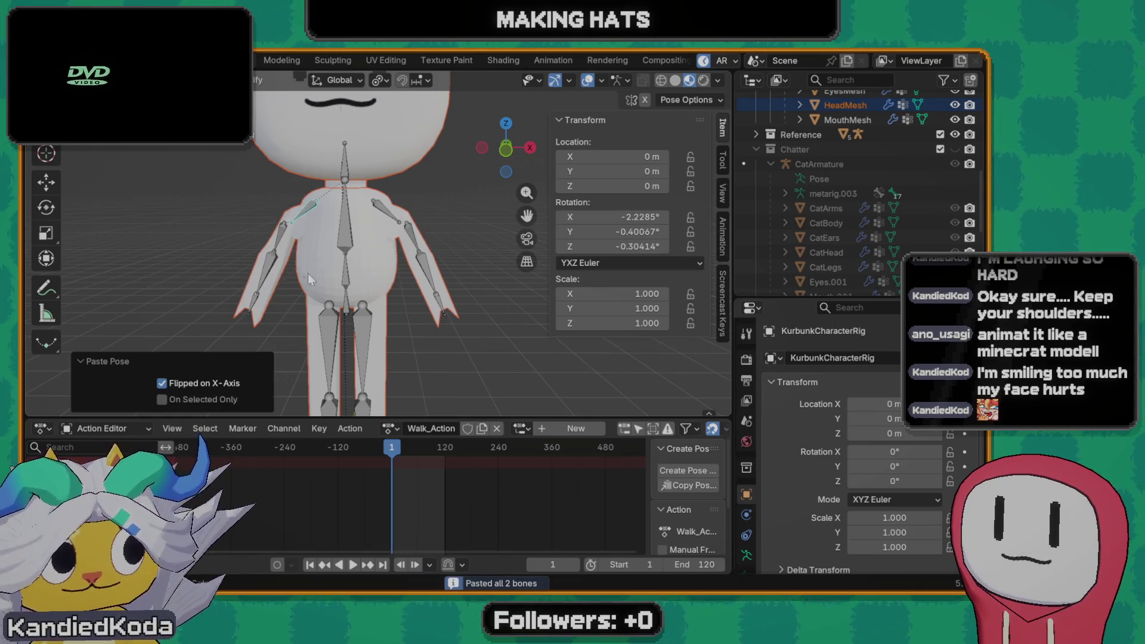
- Clear the arm bone rotations back to the rest pose with Alt+R
mouse_move(314, 279)
middle_down()
mouse_move(415, 258)
mouse_move(279, 310)
mouse_move(247, 275)
mouse_move(326, 279)
mouse_move(371, 267)
mouse_move(304, 285)
mouse_move(243, 269)
mouse_move(377, 264)
middle_up()
key(Tab)
scroll(376, 264, down, 3)
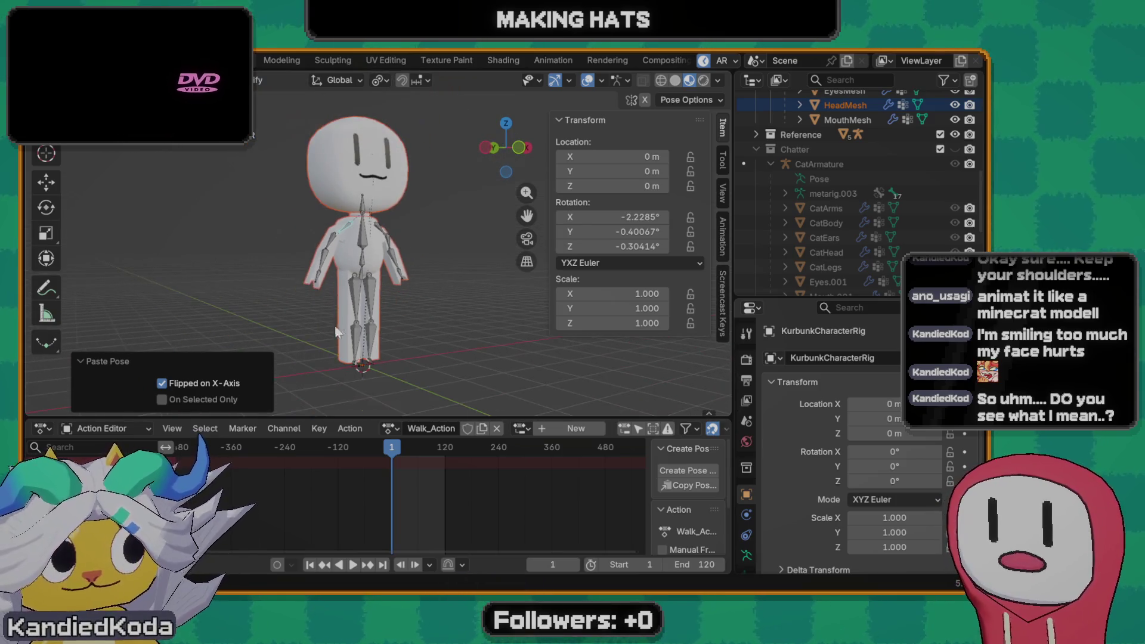
key(Tab)
scroll(431, 304, up, 5)
mouse_move(454, 280)
middle_down()
mouse_move(224, 311)
mouse_move(425, 240)
mouse_move(337, 289)
middle_up()
scroll(425, 240, up, 4)
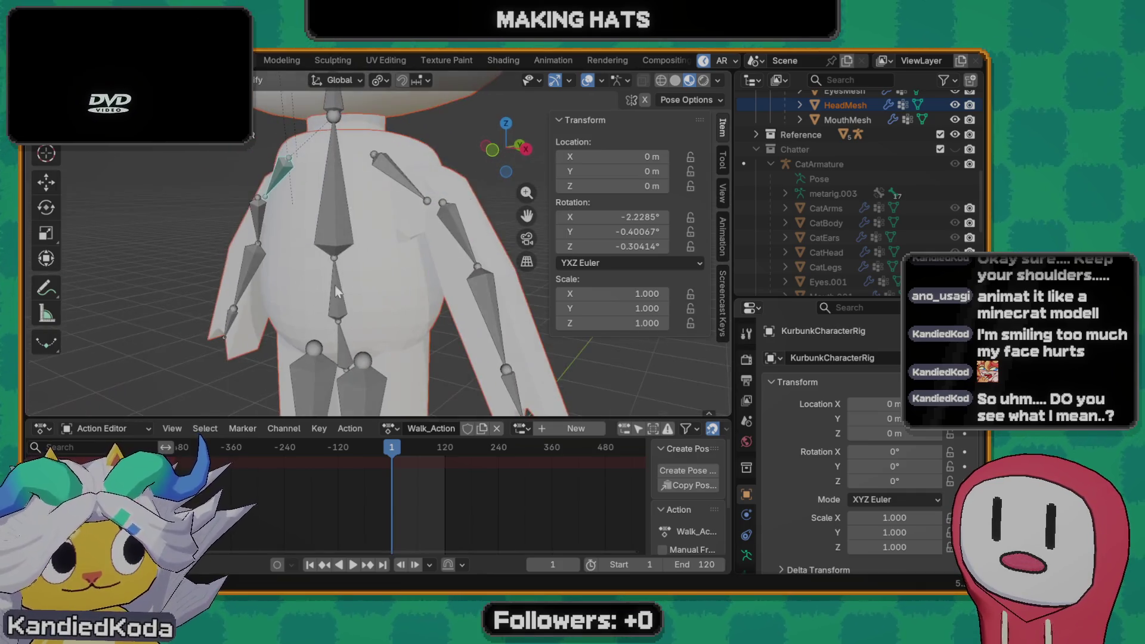
click(429, 202)
click(457, 238)
mouse_move(457, 238)
middle_down()
mouse_move(439, 266)
mouse_move(462, 245)
mouse_move(325, 258)
middle_up()
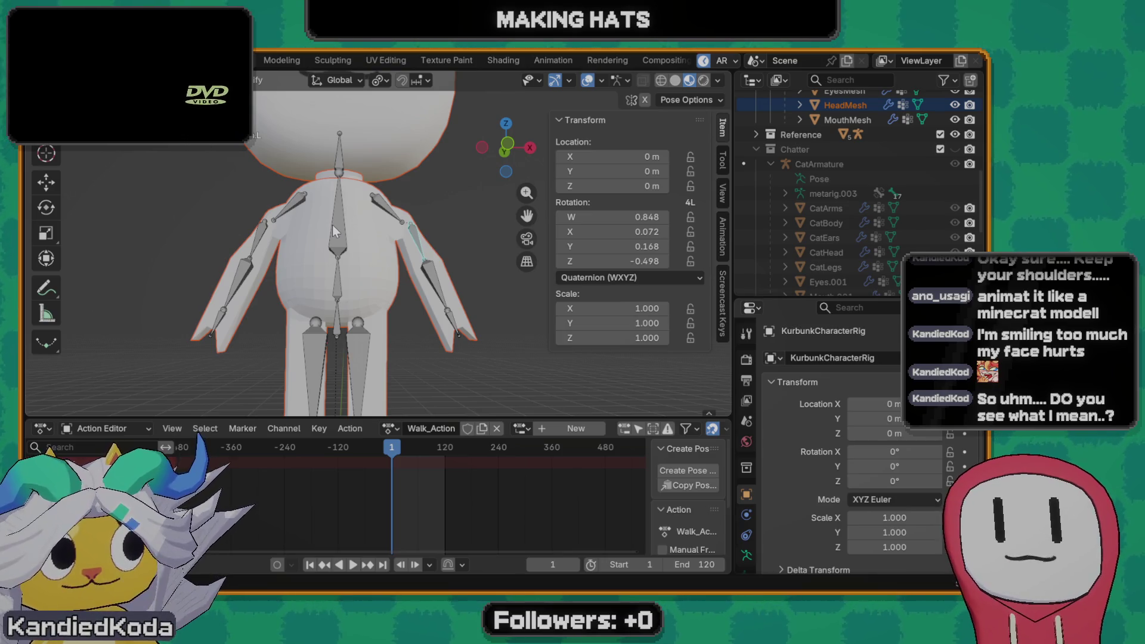
scroll(352, 284, down, 3)
middle_drag(351, 285, 465, 308)
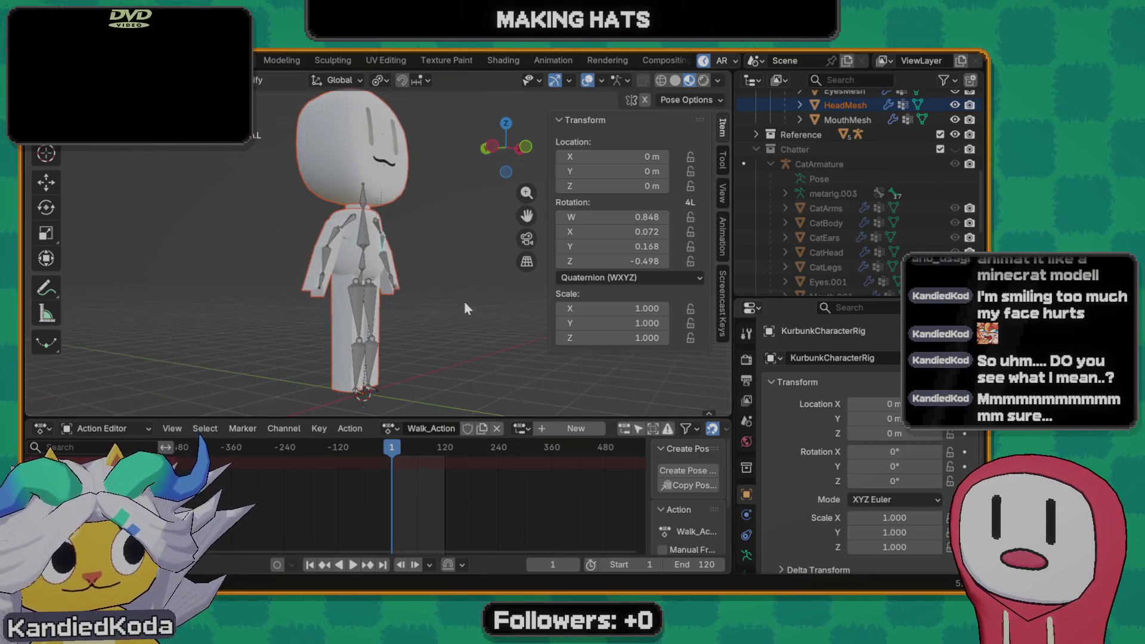
key(alt+r)
scroll(405, 382, up, 3)
- Select all bones and insert keyframes at frame 1 of Walk_Action, then deselect
mouse_move(397, 371)
middle_down()
mouse_move(488, 341)
mouse_move(389, 352)
mouse_move(446, 334)
mouse_move(422, 344)
mouse_move(454, 375)
mouse_move(424, 316)
middle_up()
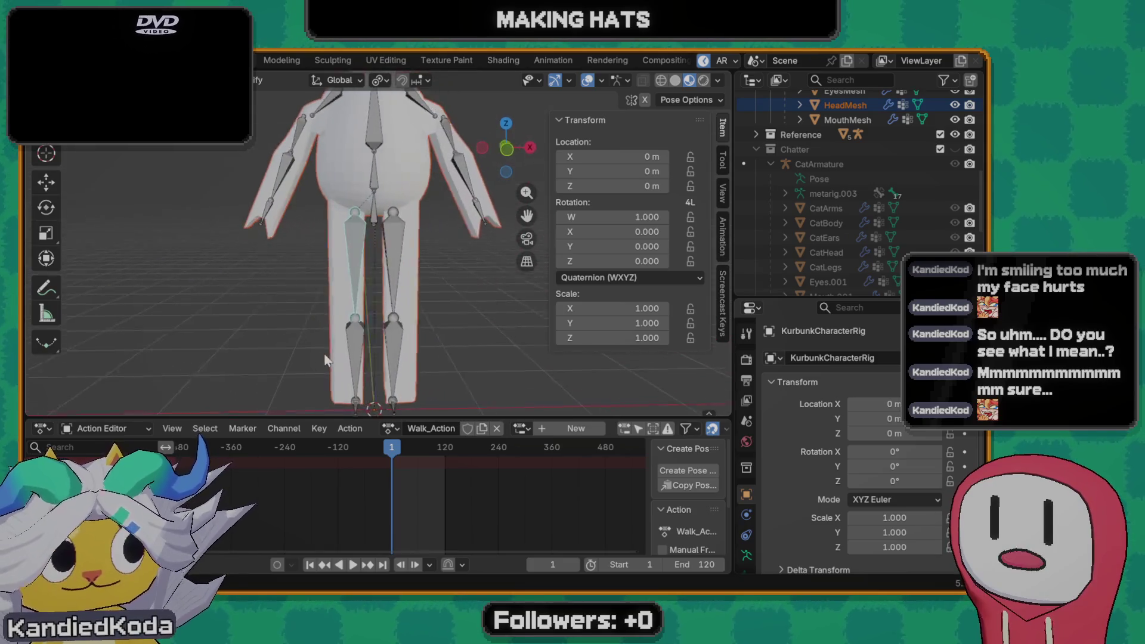
mouse_move(436, 277)
middle_down()
mouse_move(398, 241)
mouse_move(434, 289)
mouse_move(463, 287)
middle_up()
key(a)
key(i)
key(ctrl+z)
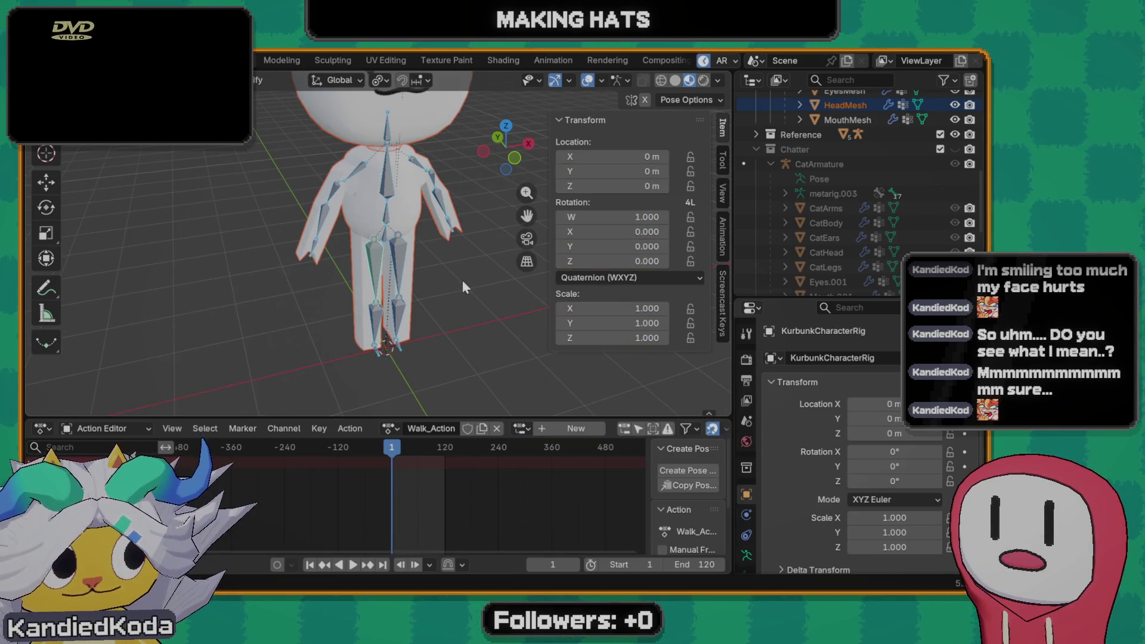
key(i)
mouse_move(435, 253)
middle_down()
mouse_move(440, 334)
mouse_move(443, 310)
middle_up()
key(alt+a)
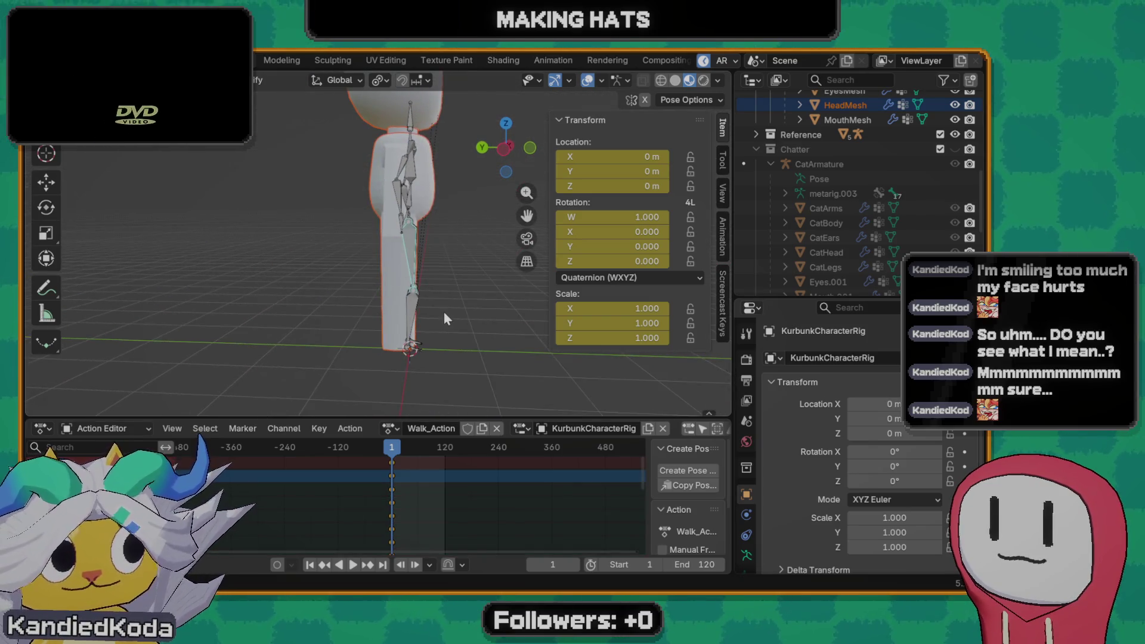
- At frame 20, rotate the thigh bone about X to roughly 16.7° for the stride
key(space)
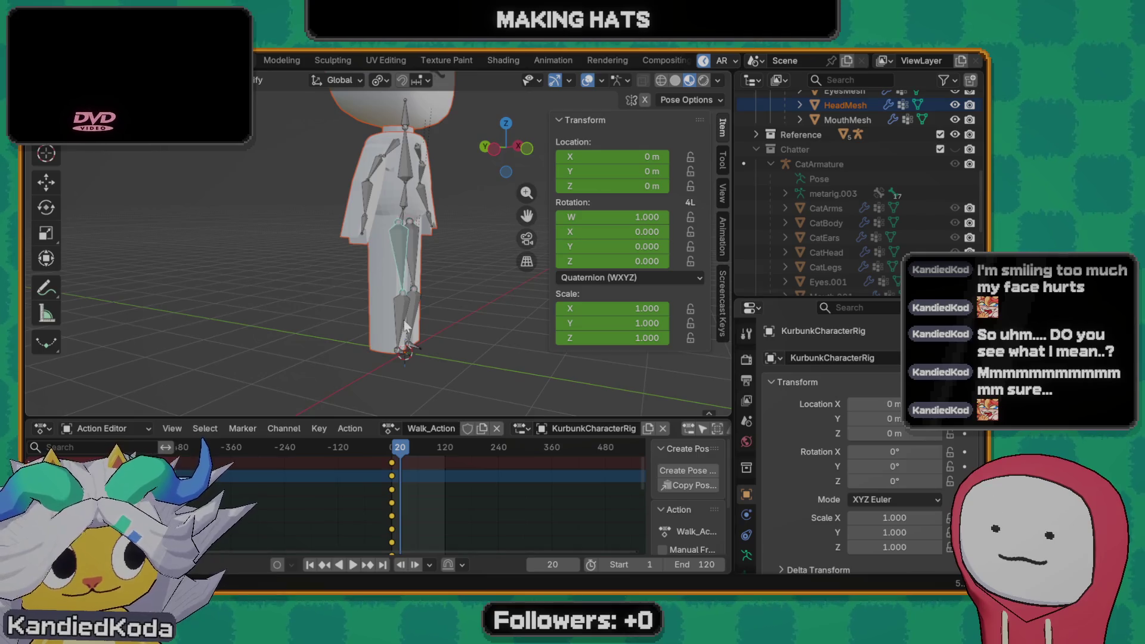
key(r)
key(x)
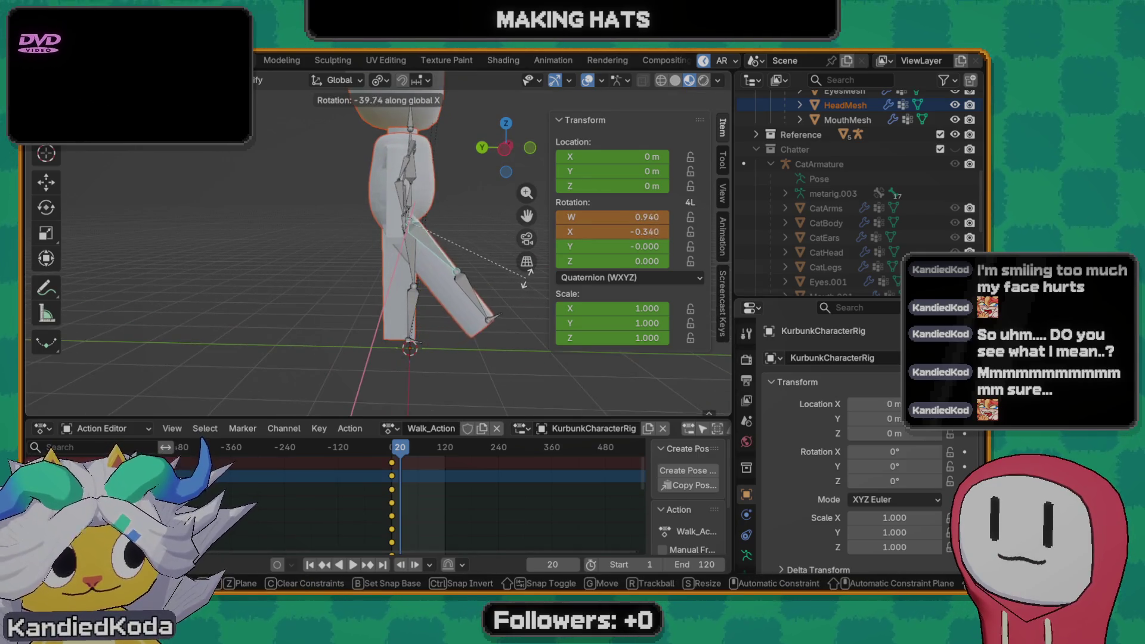
click(476, 302)
key(ctrl+z)
key(r)
key(x)
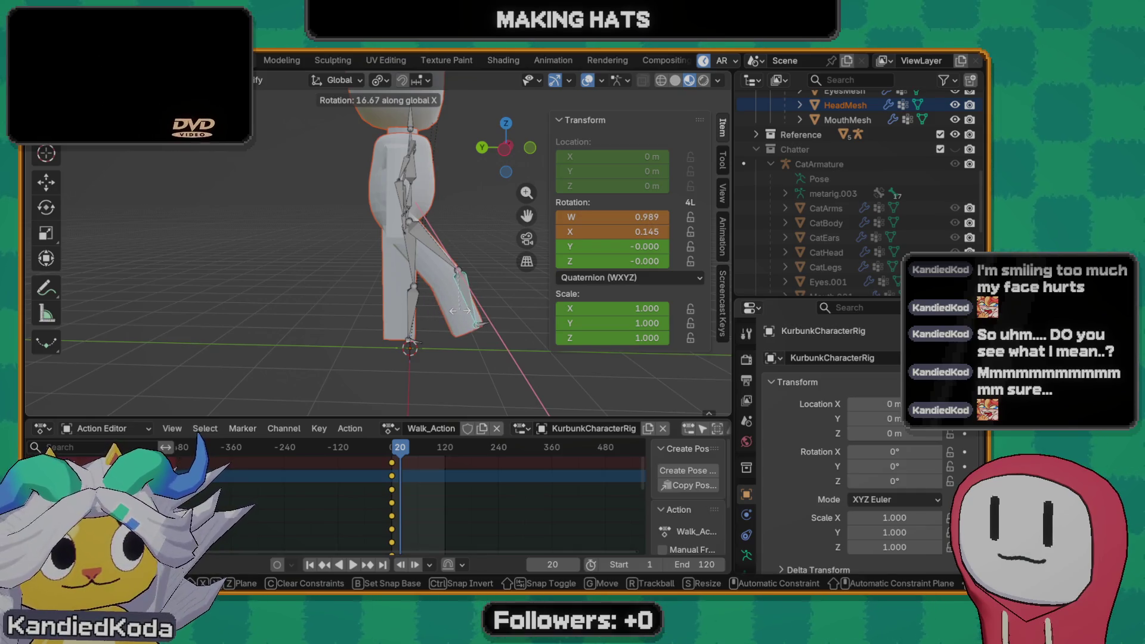
click(459, 310)
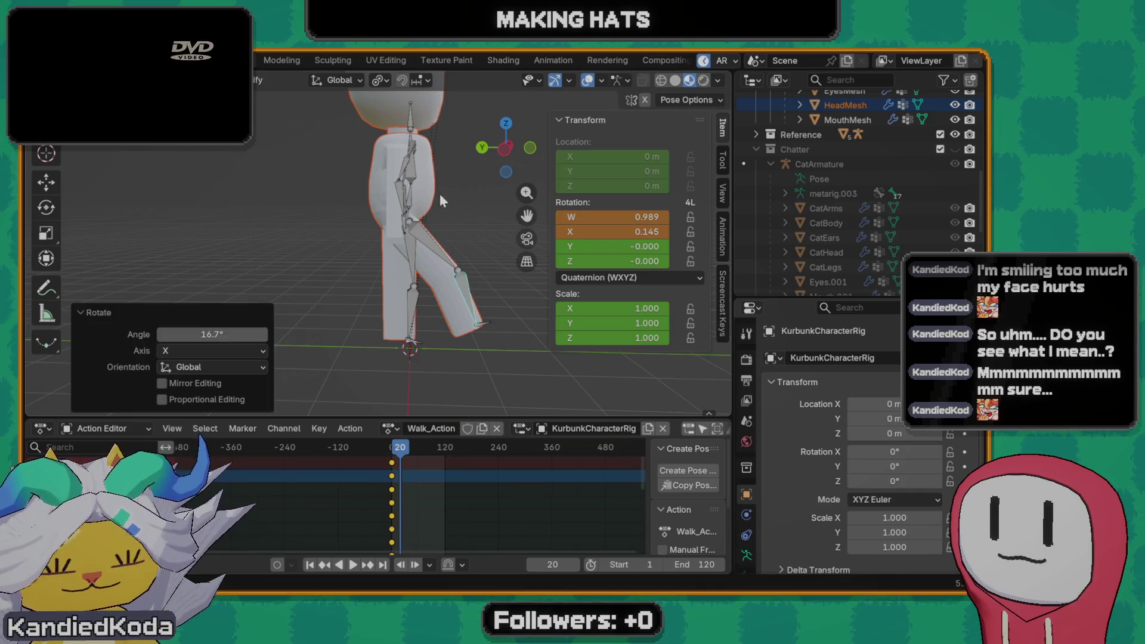
mouse_move(460, 310)
middle_down()
mouse_move(266, 212)
mouse_move(453, 211)
middle_up()
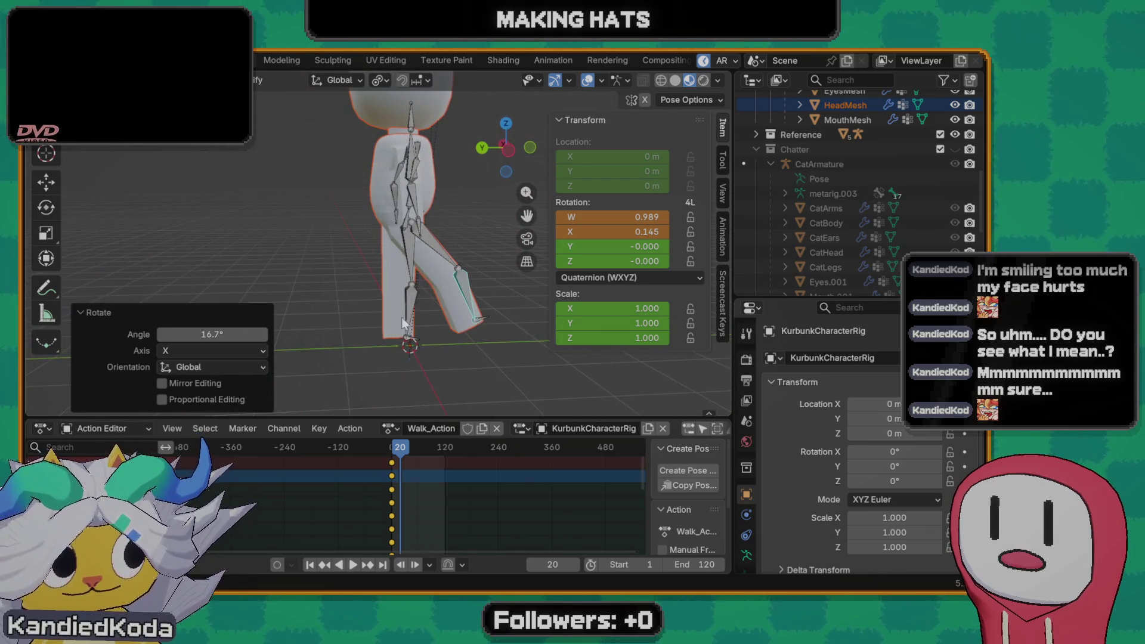
- Rotate the lower leg bone about X by a small 6.35° bend
click(407, 322)
key(r)
key(x)
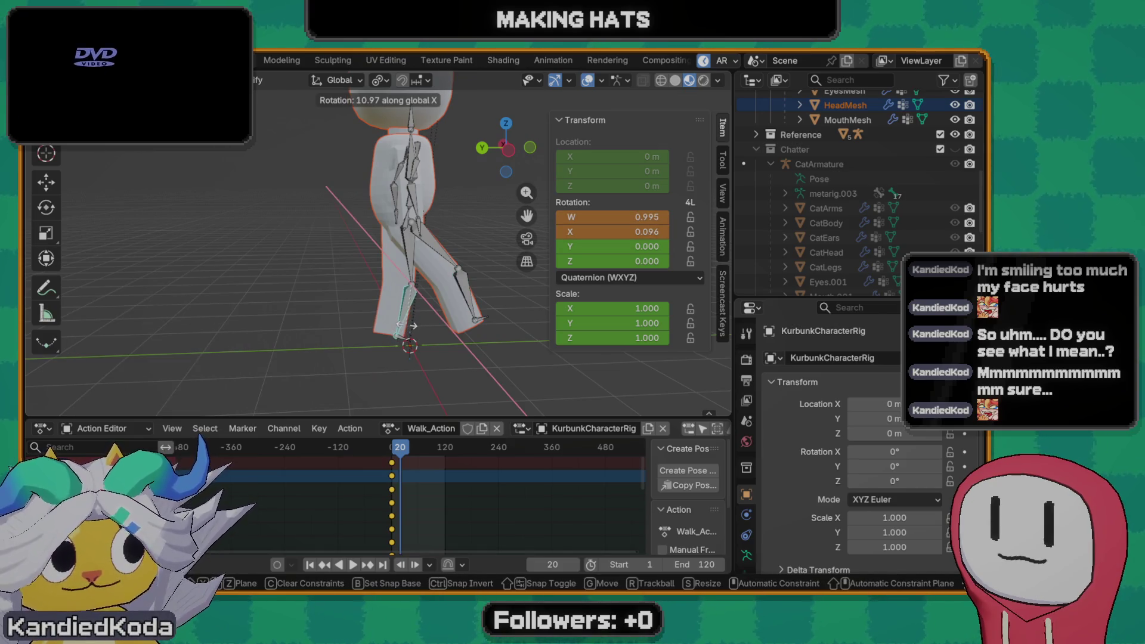
click(411, 326)
key(ctrl+z)
key(r)
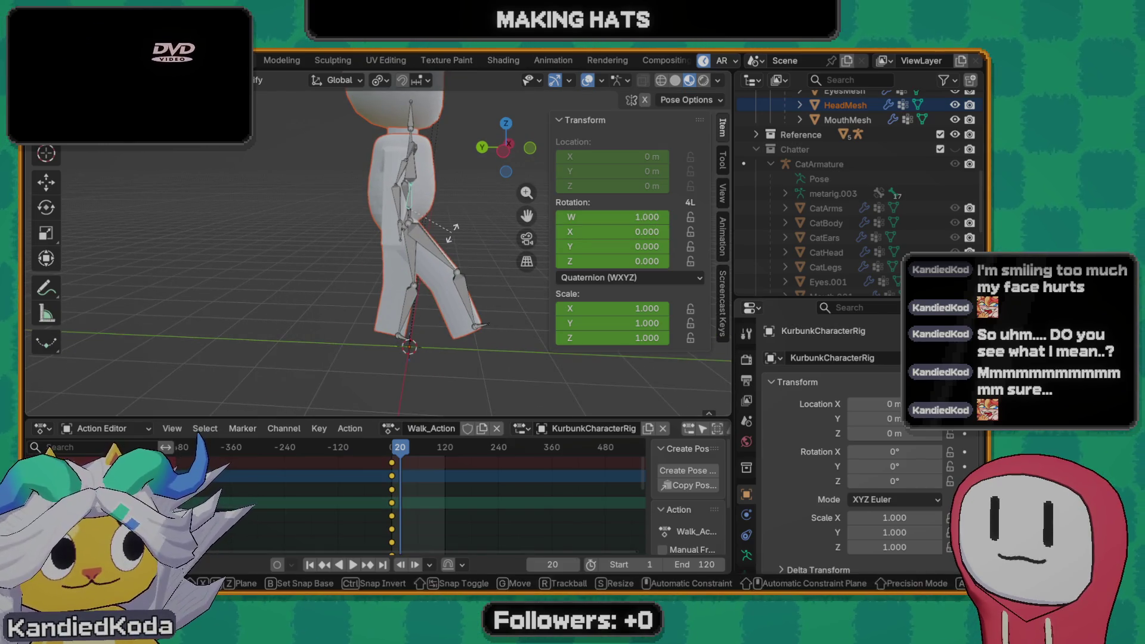
key(x)
click(451, 234)
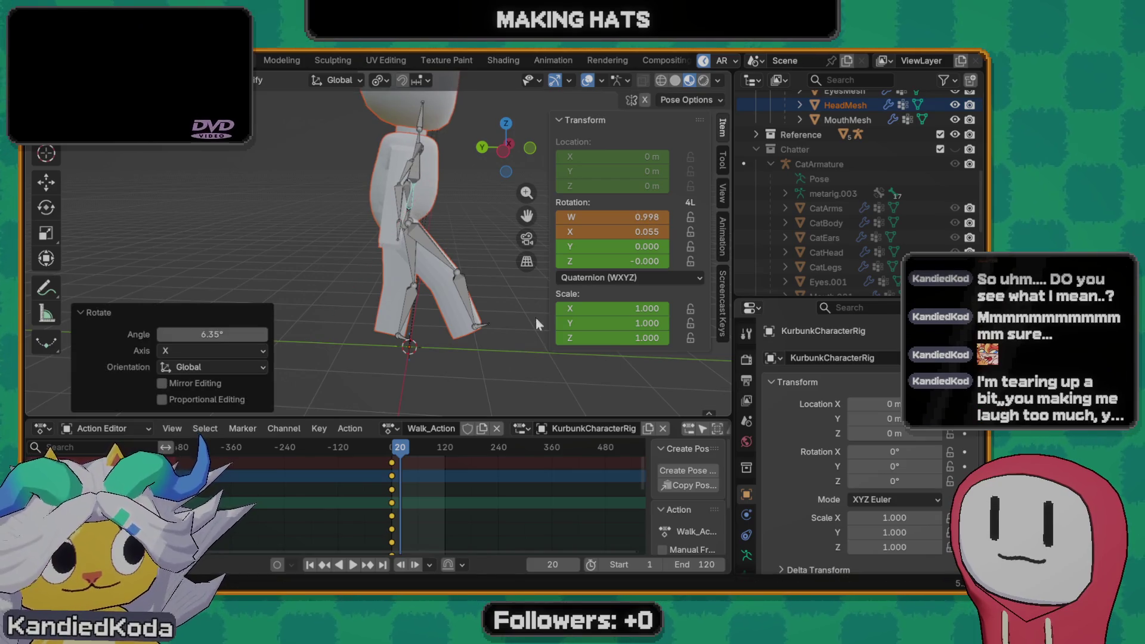
- Select all bones and key them at frame 20
key(a)
key(i)
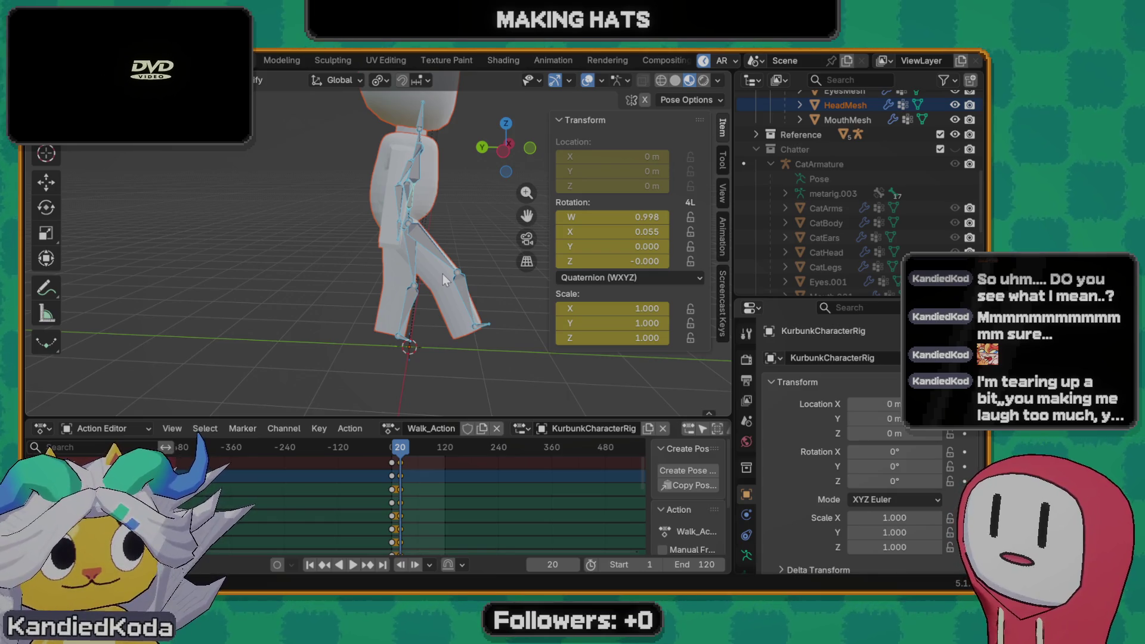
mouse_move(470, 257)
middle_down()
mouse_move(329, 226)
mouse_move(404, 254)
mouse_move(410, 224)
mouse_move(321, 303)
mouse_move(375, 226)
middle_up()
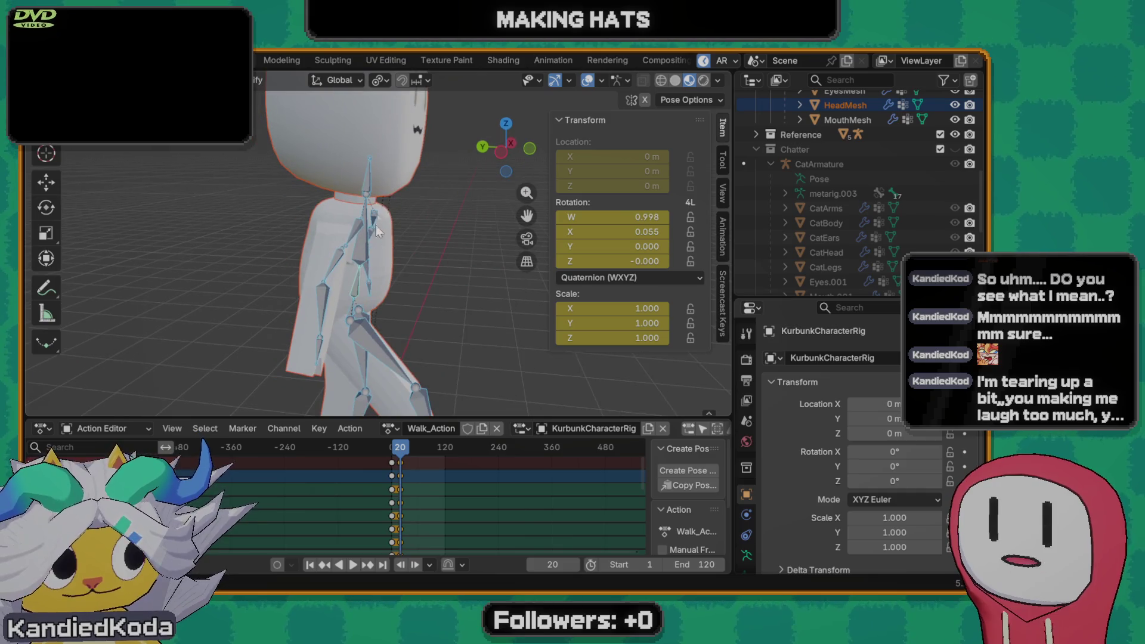
- Tilt the head bone about 5.8° around X and key its rotation at frame 20
click(368, 180)
middle_drag(411, 293, 433, 283)
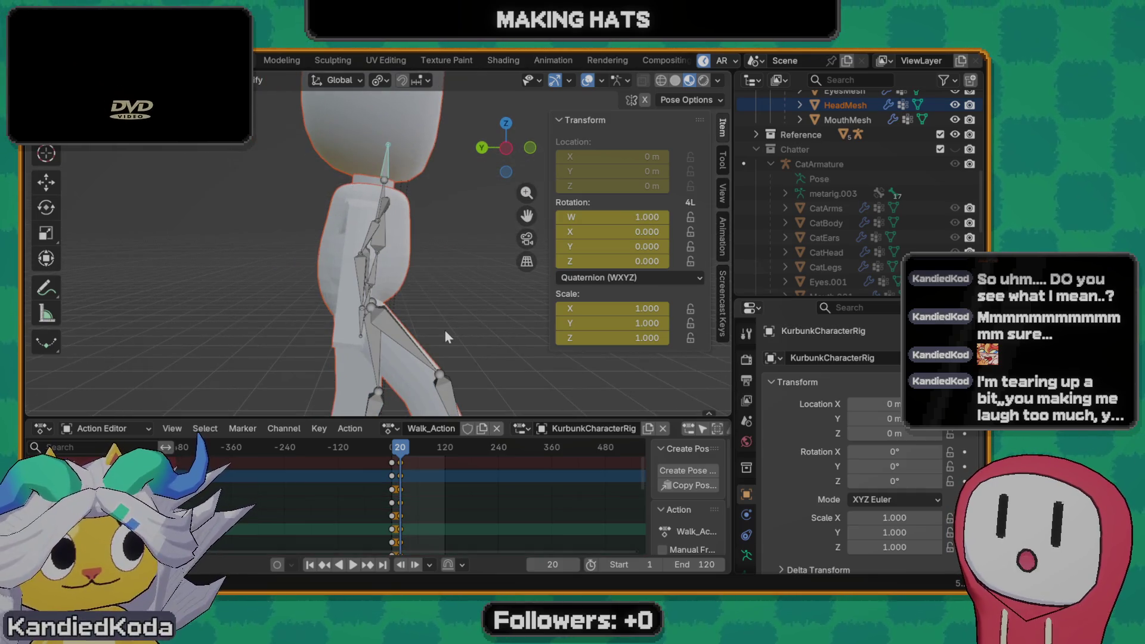
scroll(402, 261, down, 2)
scroll(364, 285, down, 1)
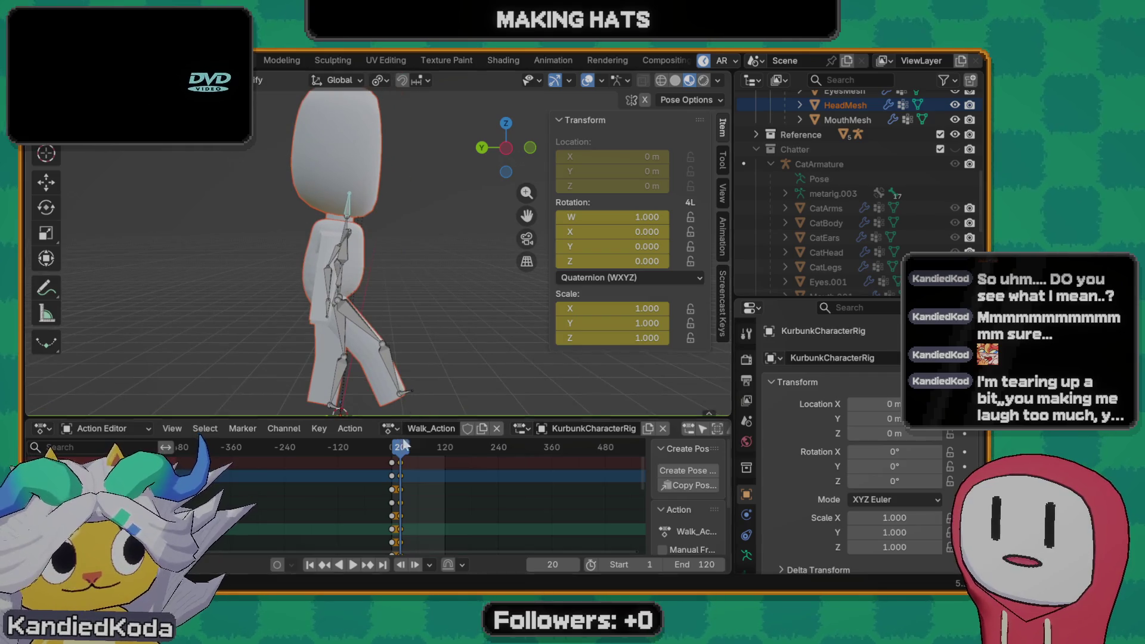
key(r)
key(x)
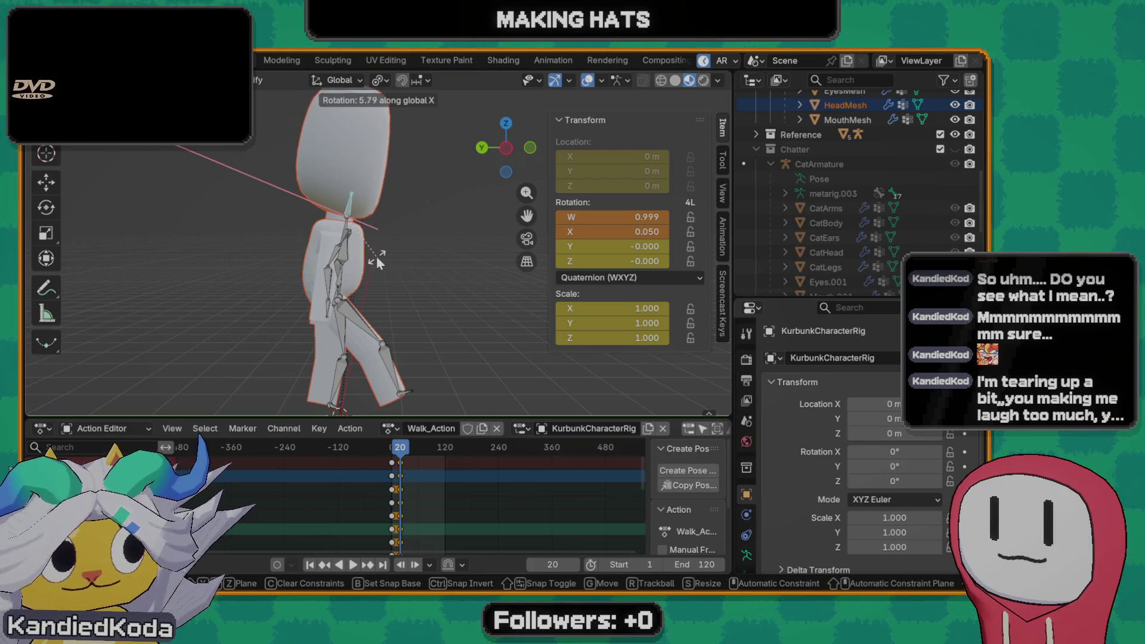
click(381, 259)
key(i)
- Inspect the pose from front and side, then start playing back the walk animation
mouse_move(383, 273)
middle_down()
mouse_move(206, 308)
mouse_move(315, 475)
middle_up()
mouse_move(378, 392)
middle_down()
mouse_move(319, 359)
mouse_move(272, 360)
mouse_move(307, 355)
middle_up()
scroll(387, 366, up, 3)
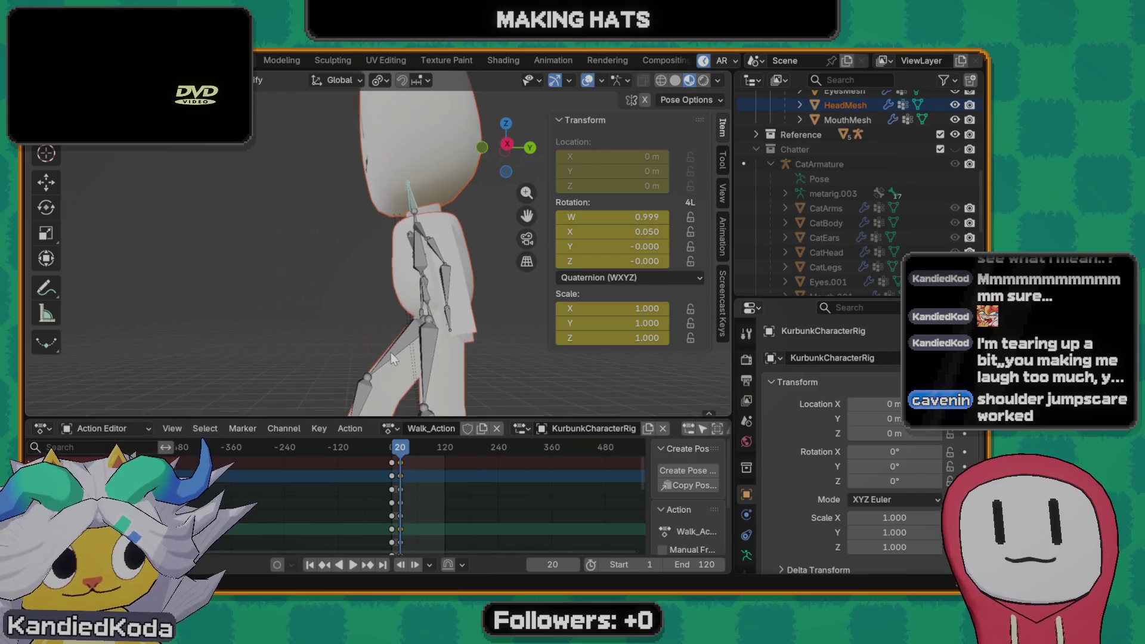
shift+middle_drag(386, 366, 387, 312)
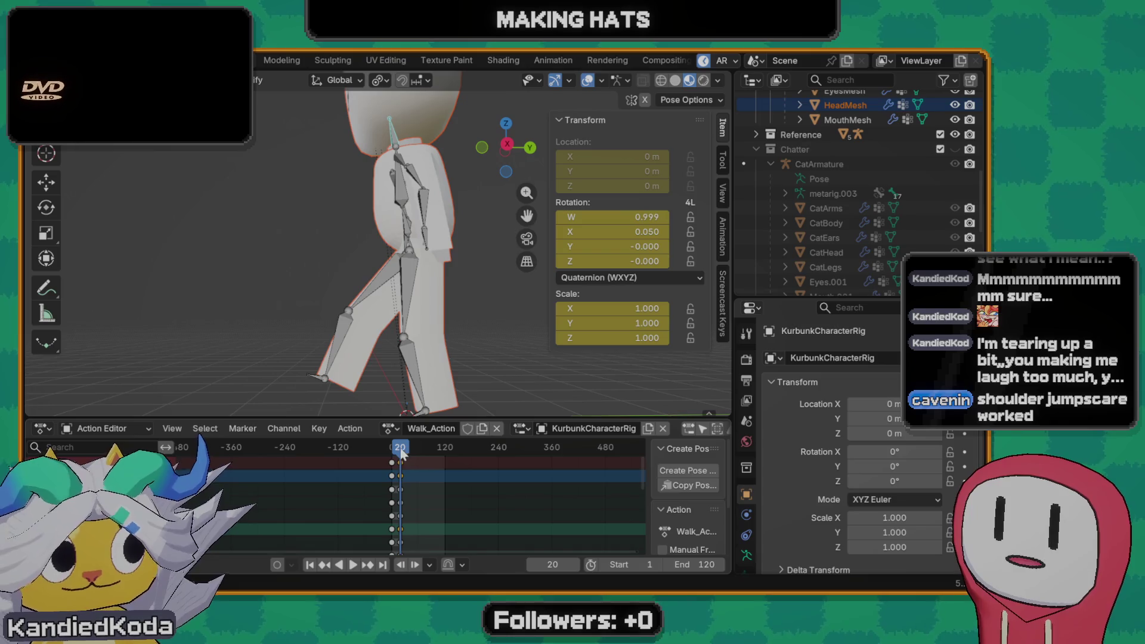
key(space)
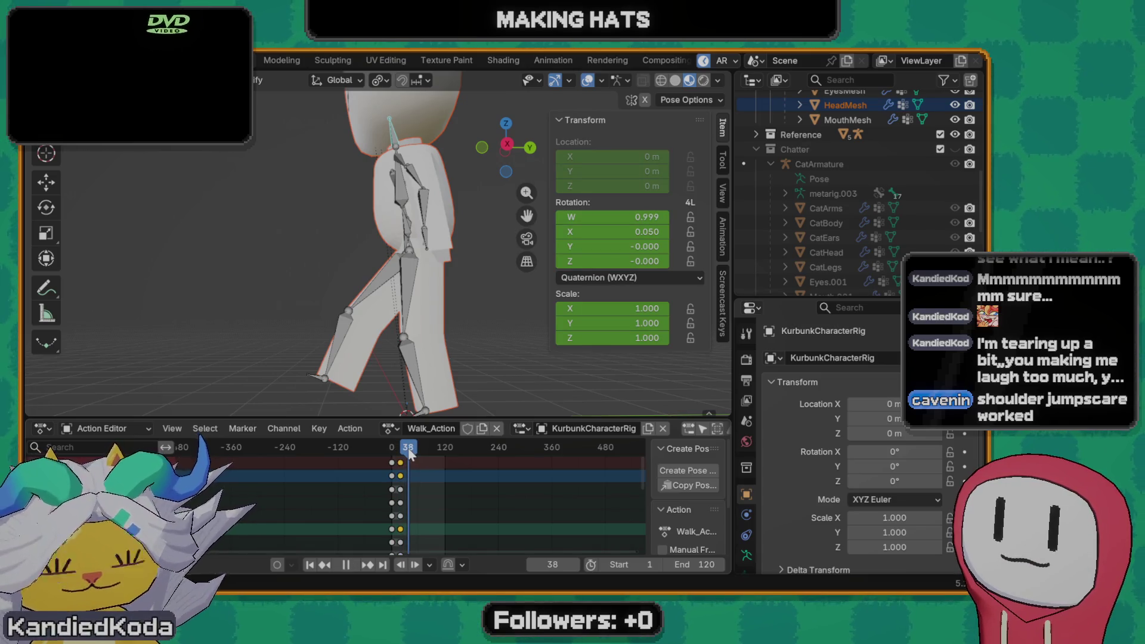
- Orbit the viewport during playback to inspect the pose, stopping at frame 40
middle_drag(371, 338, 421, 341)
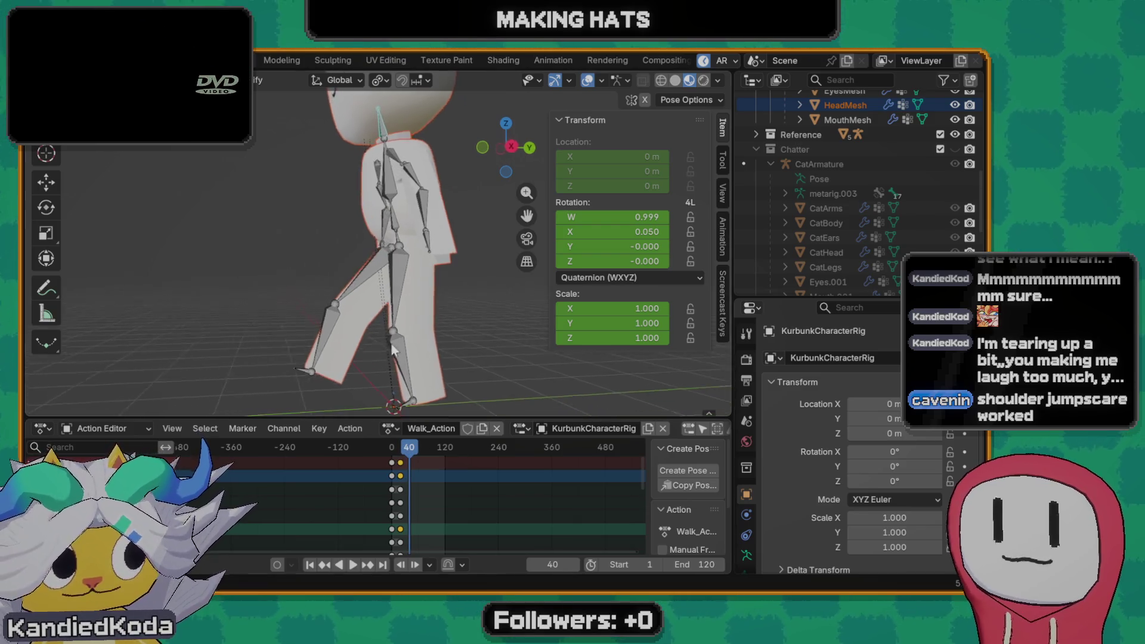
mouse_move(303, 256)
middle_down()
mouse_move(288, 268)
mouse_move(307, 255)
middle_up()
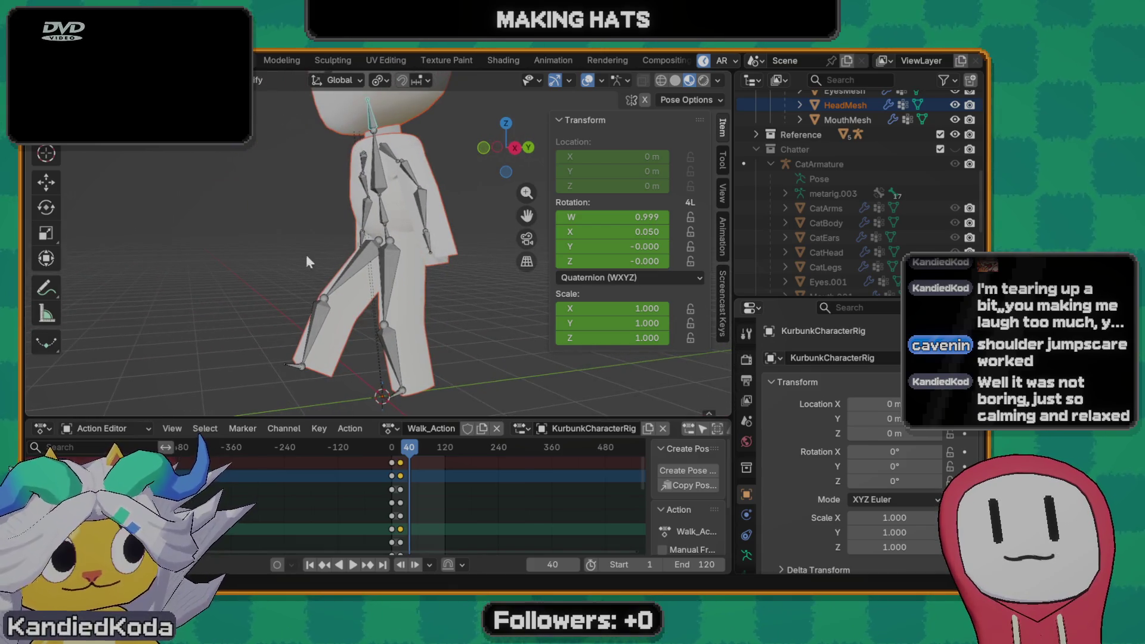
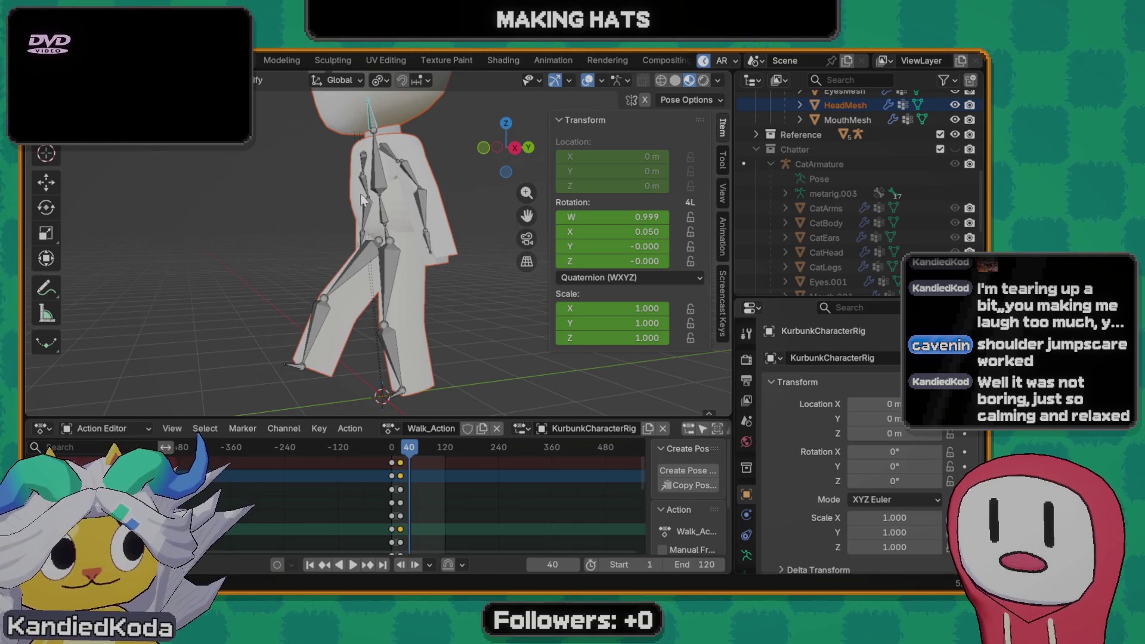
- Orbit to a side view of the character and select the thigh bone in Pose Mode
mouse_move(335, 303)
middle_down()
mouse_move(356, 284)
mouse_move(340, 267)
mouse_move(550, 272)
mouse_move(391, 335)
mouse_move(358, 303)
mouse_move(522, 315)
mouse_move(311, 338)
mouse_move(385, 314)
mouse_move(363, 284)
mouse_move(349, 305)
middle_up()
scroll(391, 299, up, 2)
middle_drag(402, 243, 353, 215)
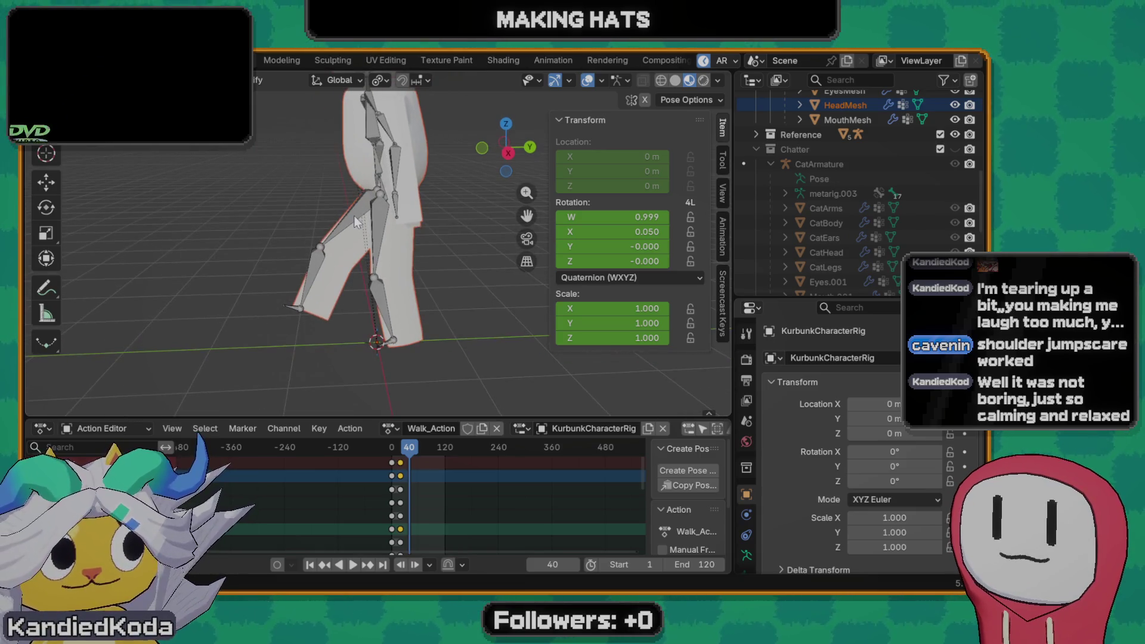
middle_drag(349, 277, 357, 255)
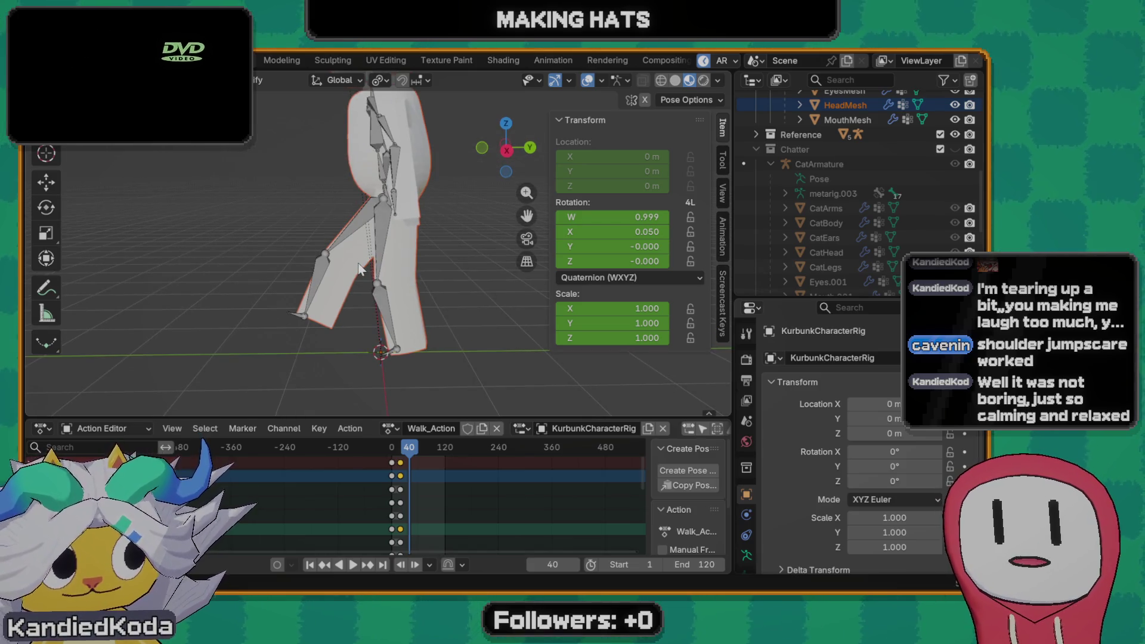
mouse_move(354, 278)
middle_down()
mouse_move(423, 277)
mouse_move(427, 245)
mouse_move(356, 270)
mouse_move(403, 227)
middle_up()
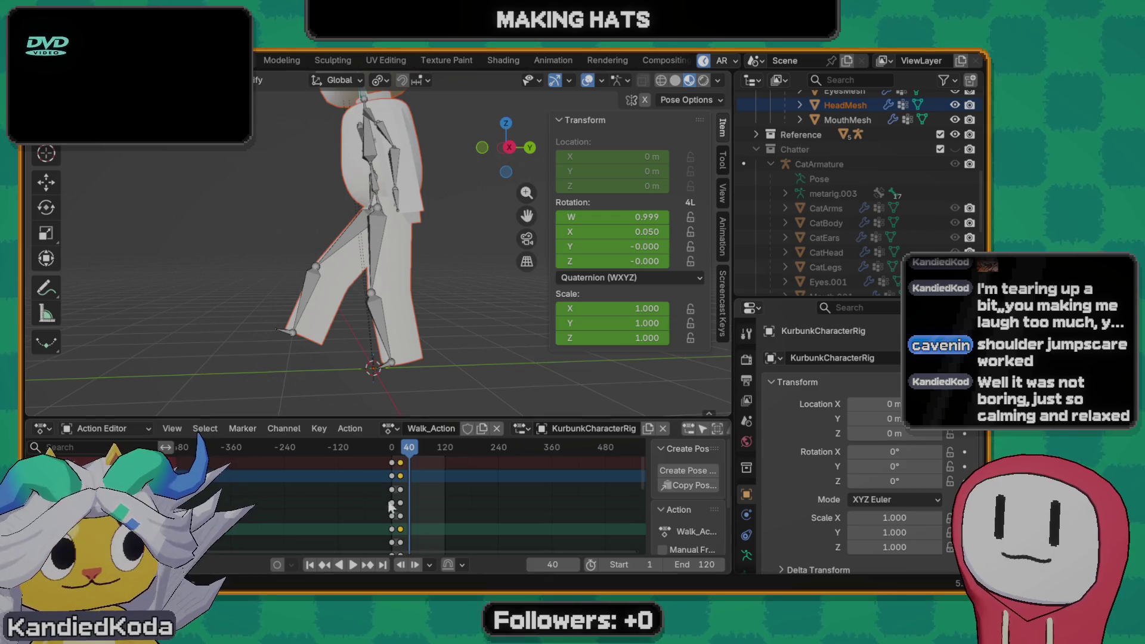
middle_drag(371, 265, 347, 257)
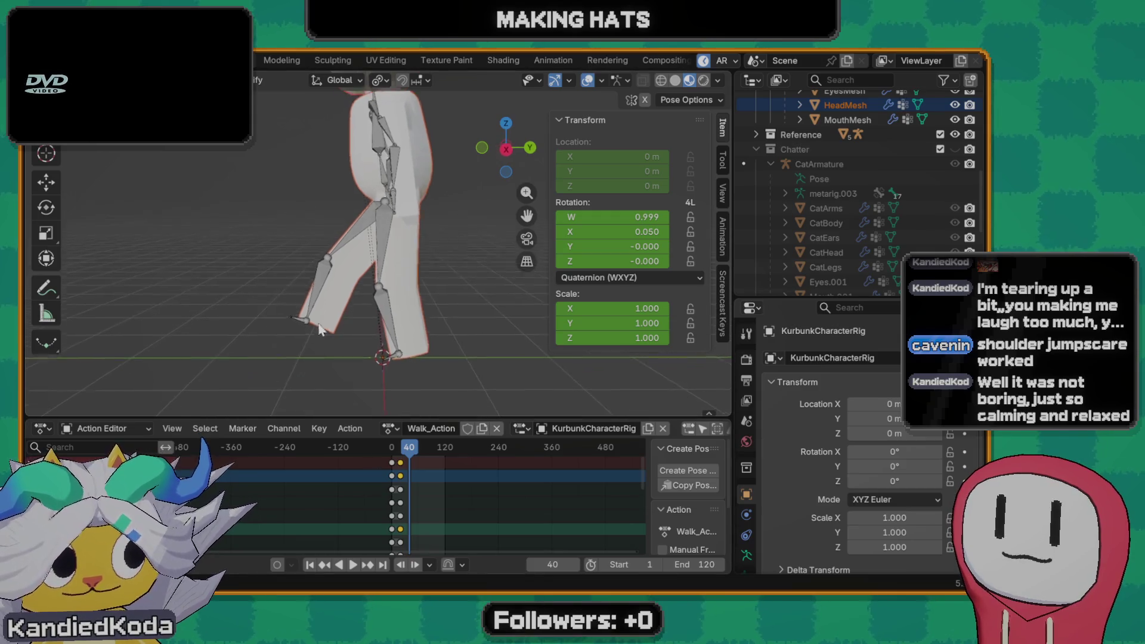
click(348, 235)
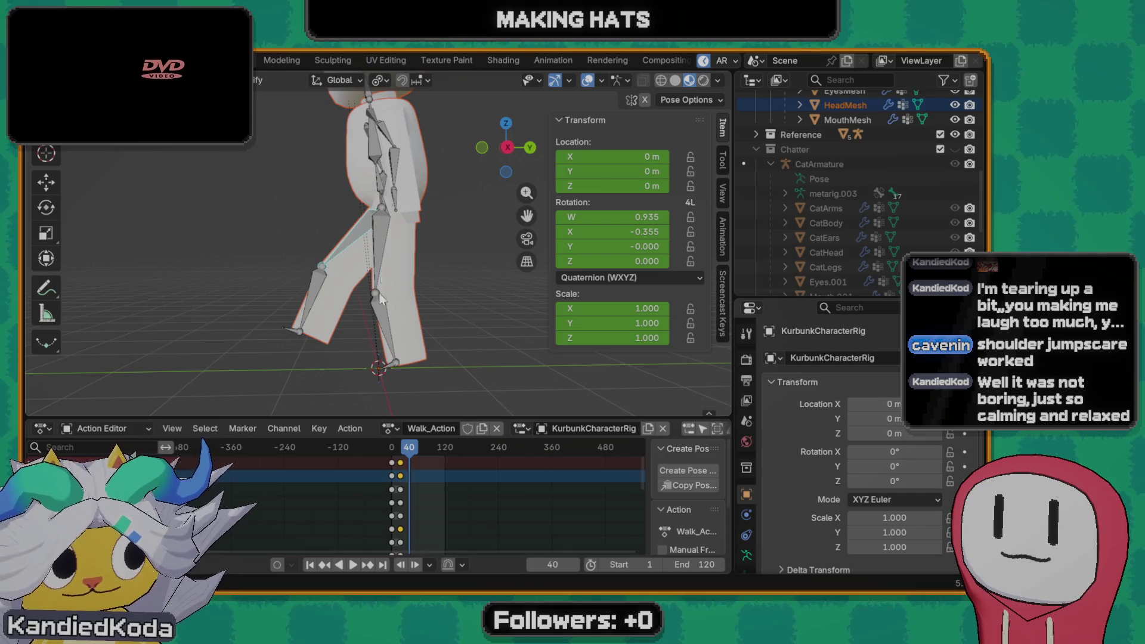
- Clear the thigh bone's rotation to rest and start moving it along the vertical Z axis
middle_drag(381, 299, 365, 275)
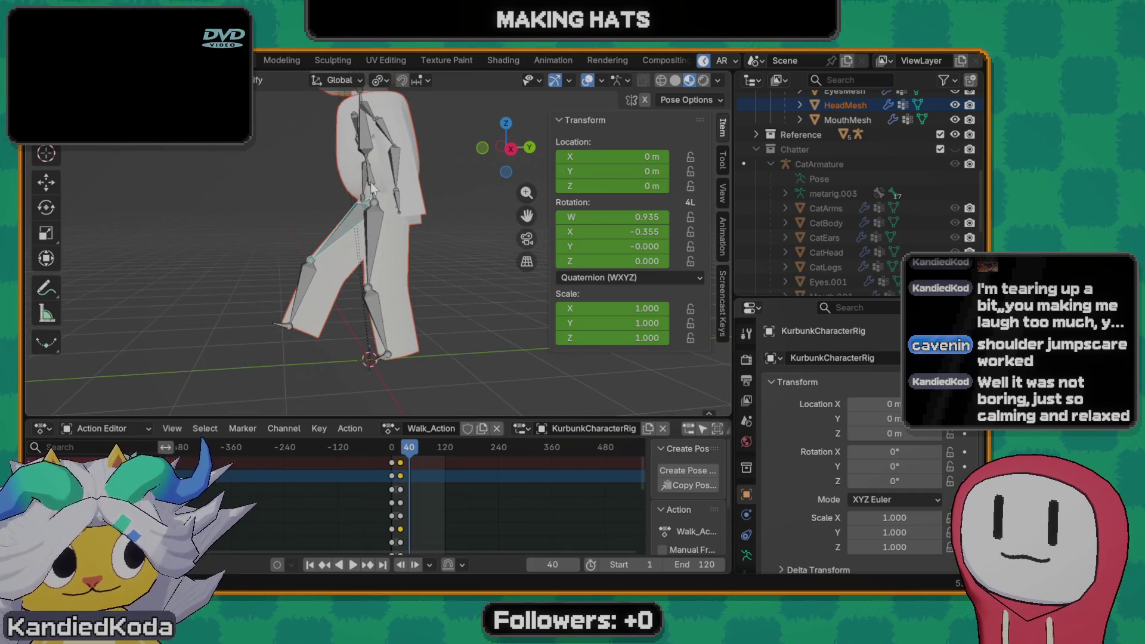
key(alt+r)
key(g)
key(z)
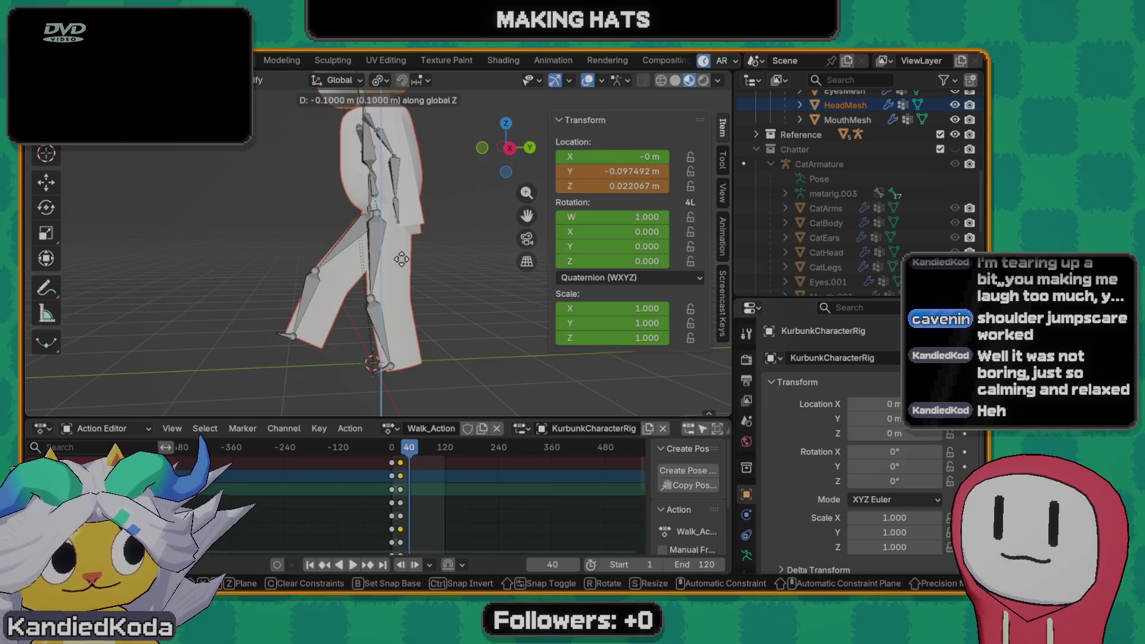
- Cancel the move and rotate the leg bone around X to roughly 22° at frame 40
key(Return)
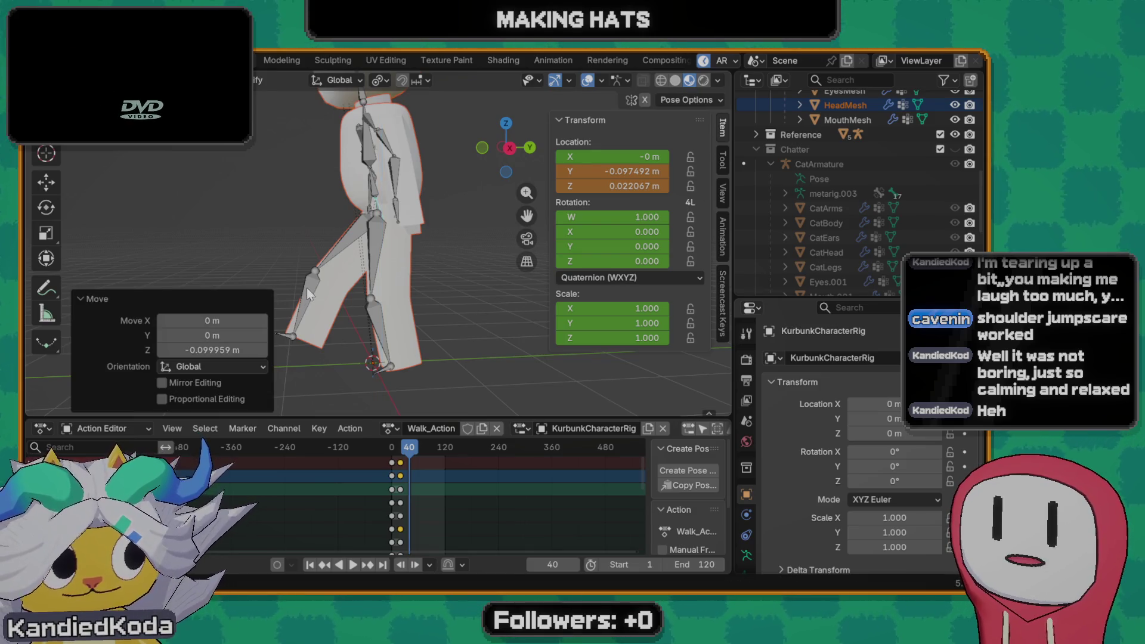
key(ctrl+z)
key(ctrl+z)
key(r)
key(x)
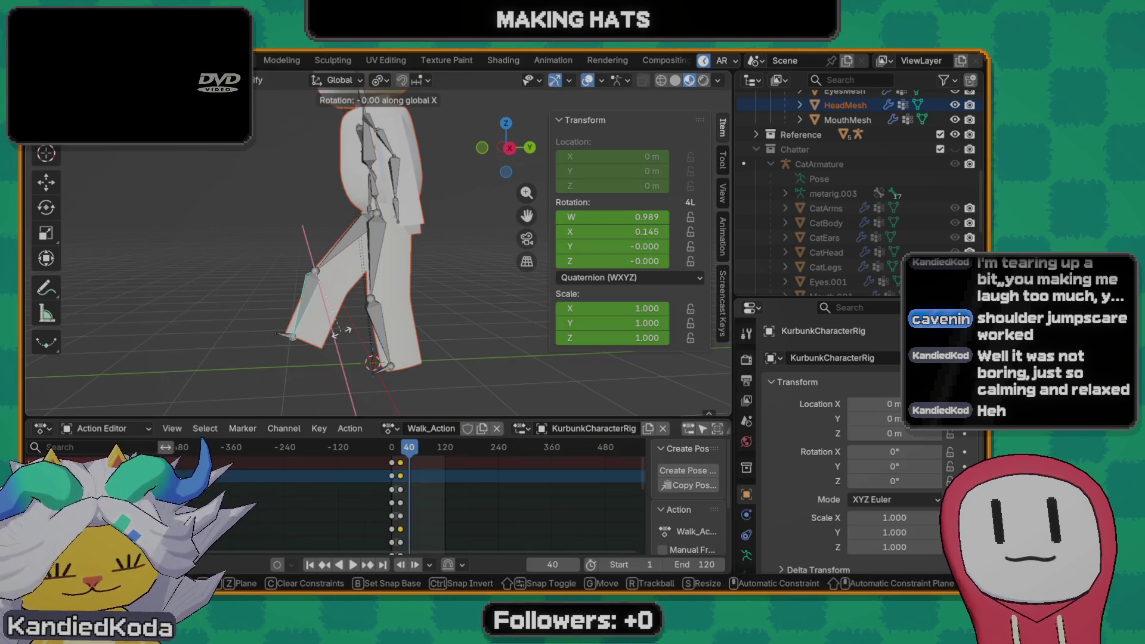
key(Return)
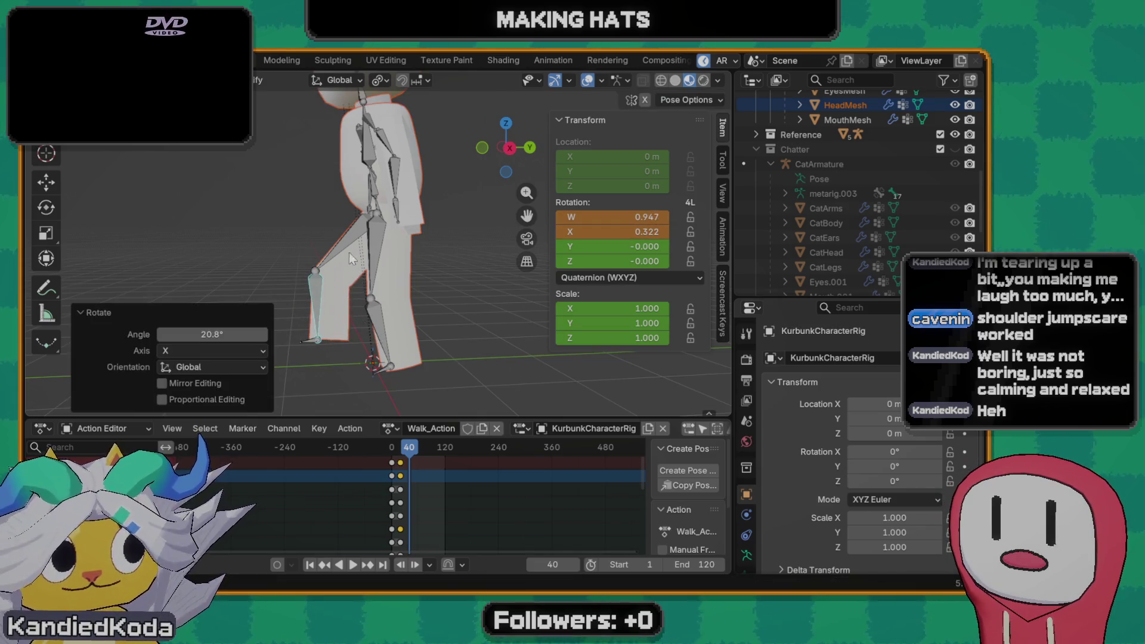
key(ctrl+z)
key(r)
key(x)
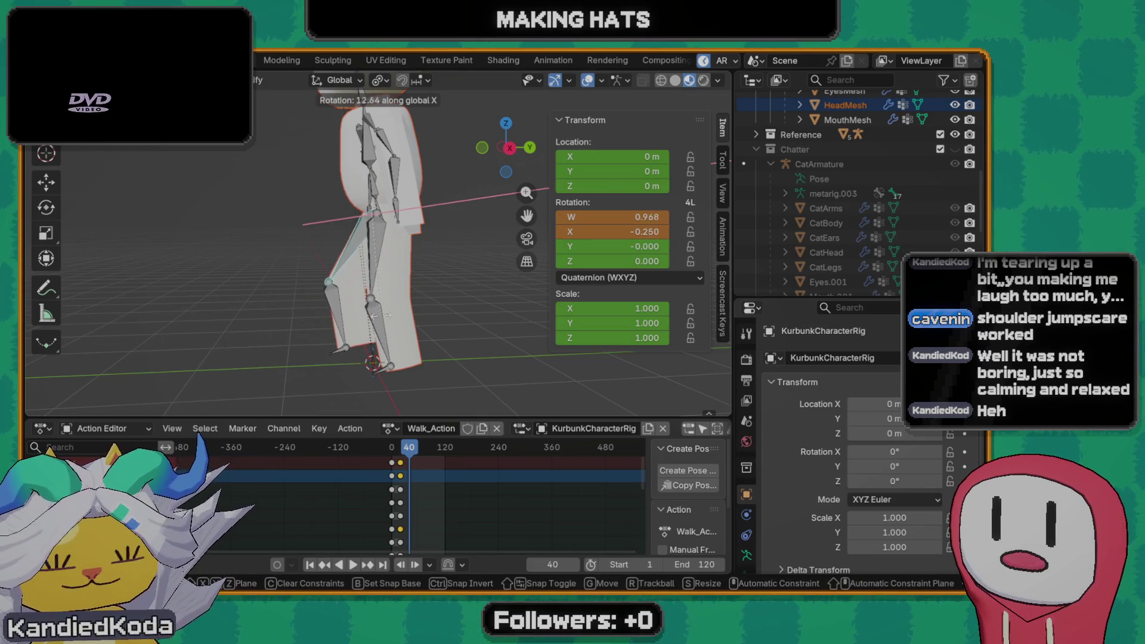
click(356, 327)
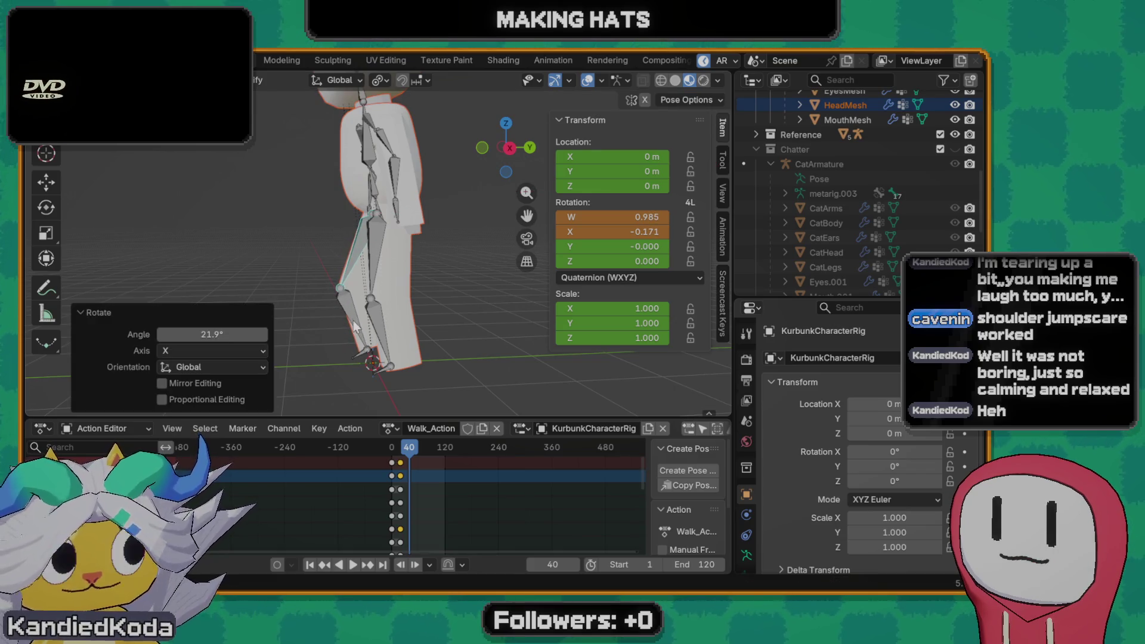
- Retry the leg's X rotation several times, clearing it between attempts
key(r)
key(x)
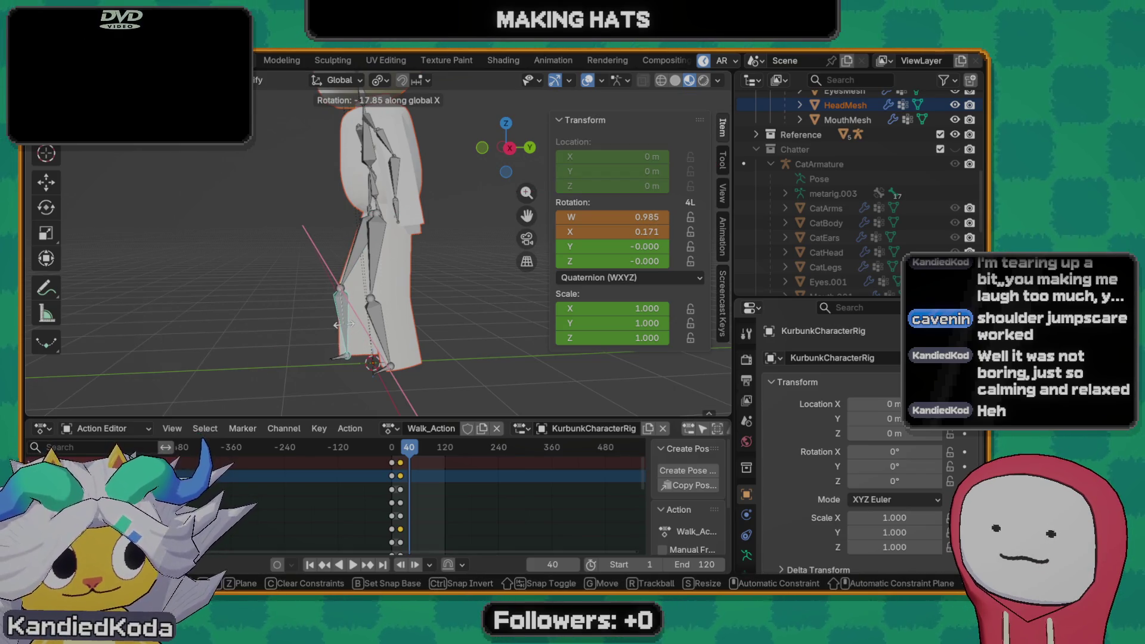
click(345, 327)
key(r)
key(x)
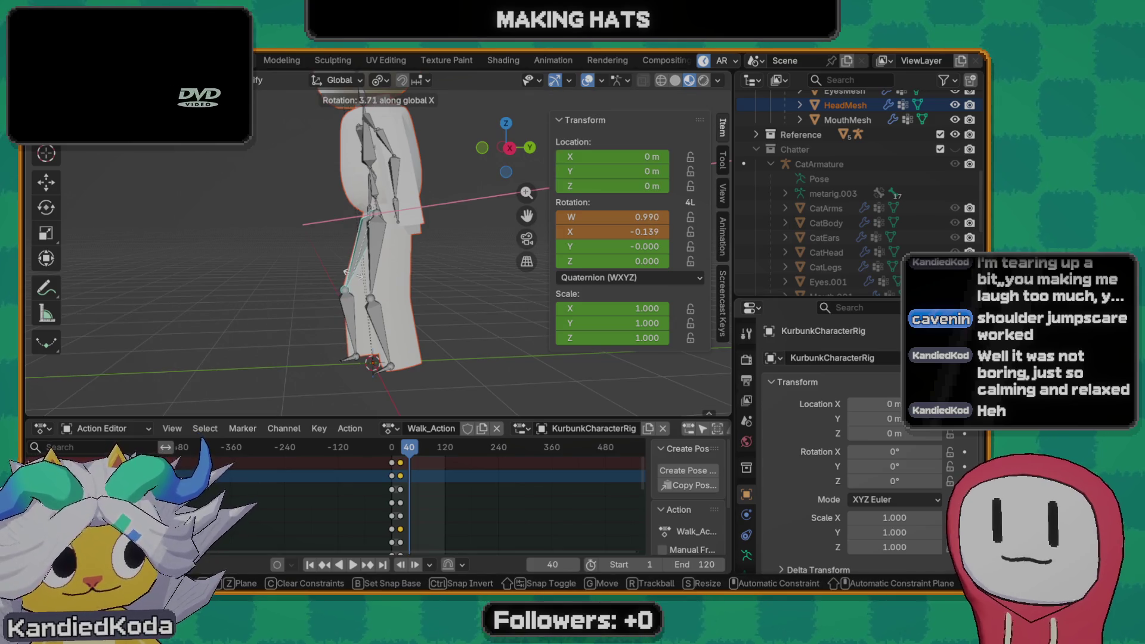
click(383, 326)
key(alt+r)
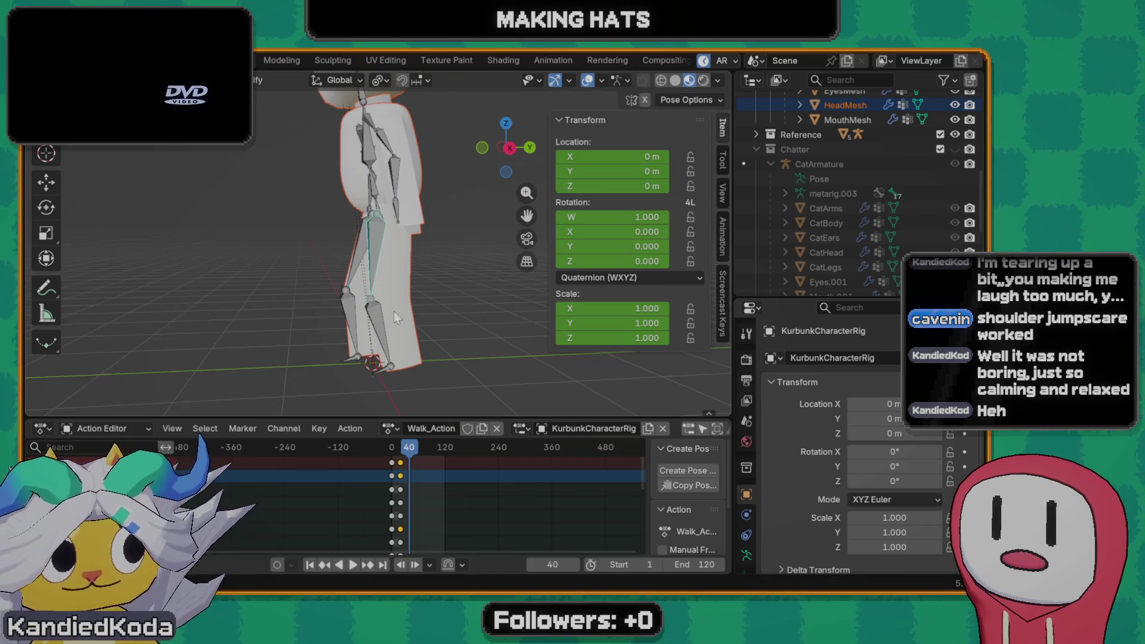
key(r)
key(x)
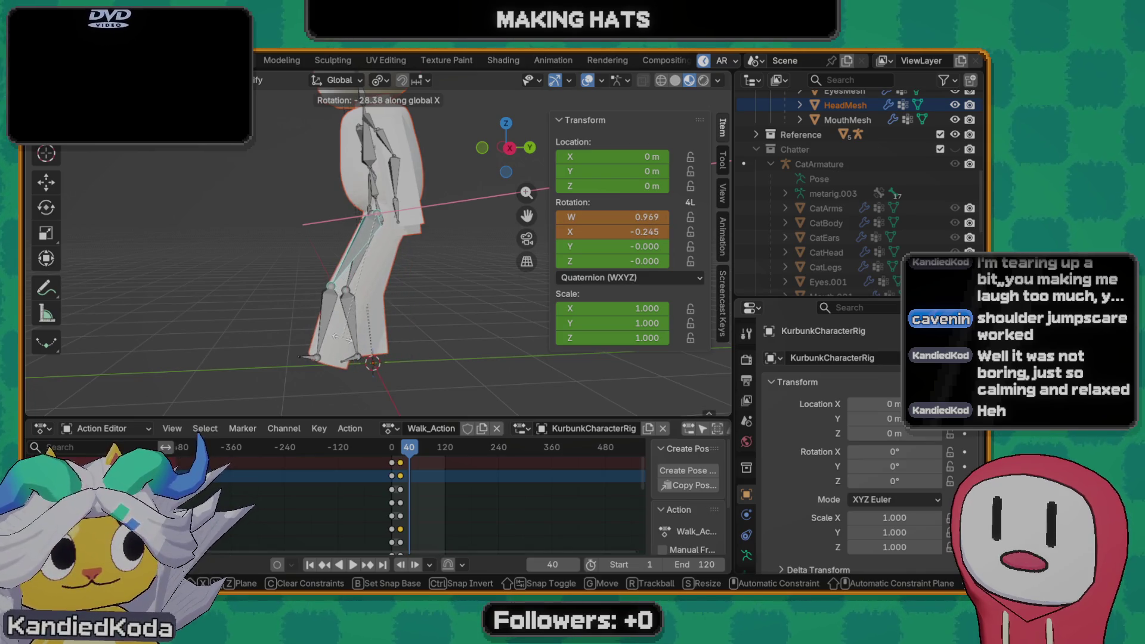
click(338, 326)
- Clear the leg rotation and settle on an exact 20° bend around X
key(alt+r)
text(rx20)
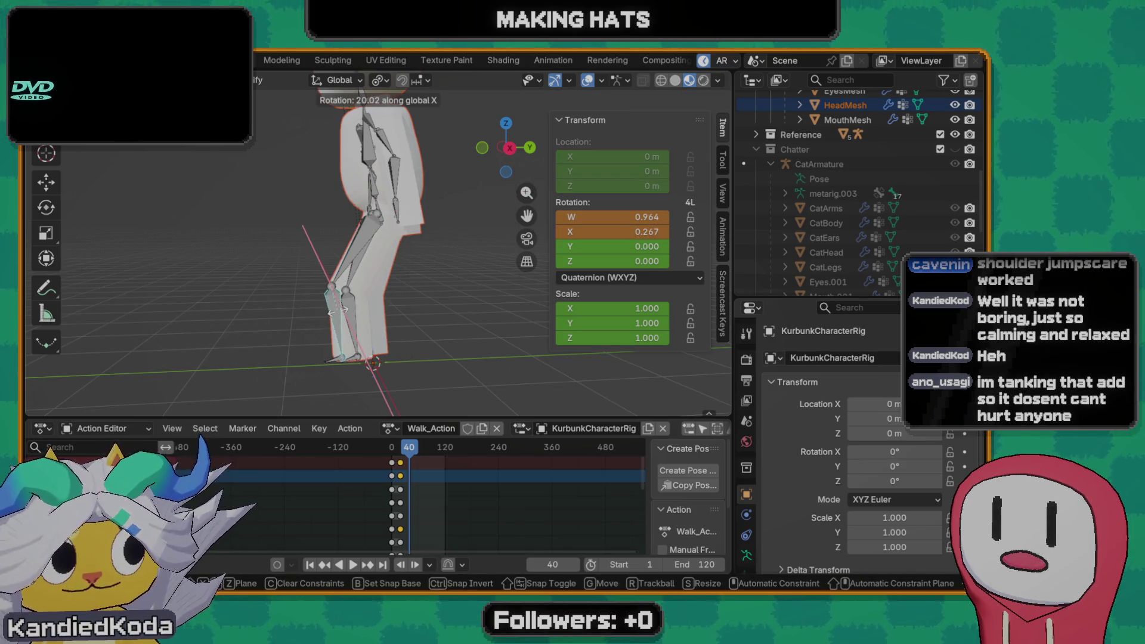
key(Return)
scroll(386, 327, down, 3)
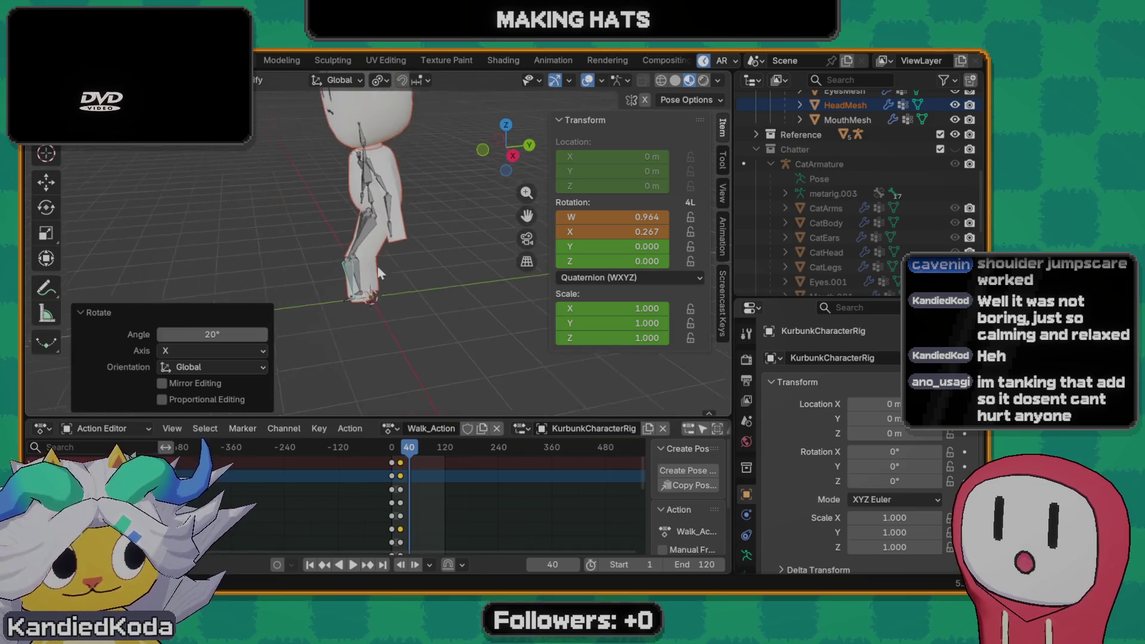
scroll(399, 248, up, 2)
scroll(455, 286, up, 1)
scroll(389, 303, down, 1)
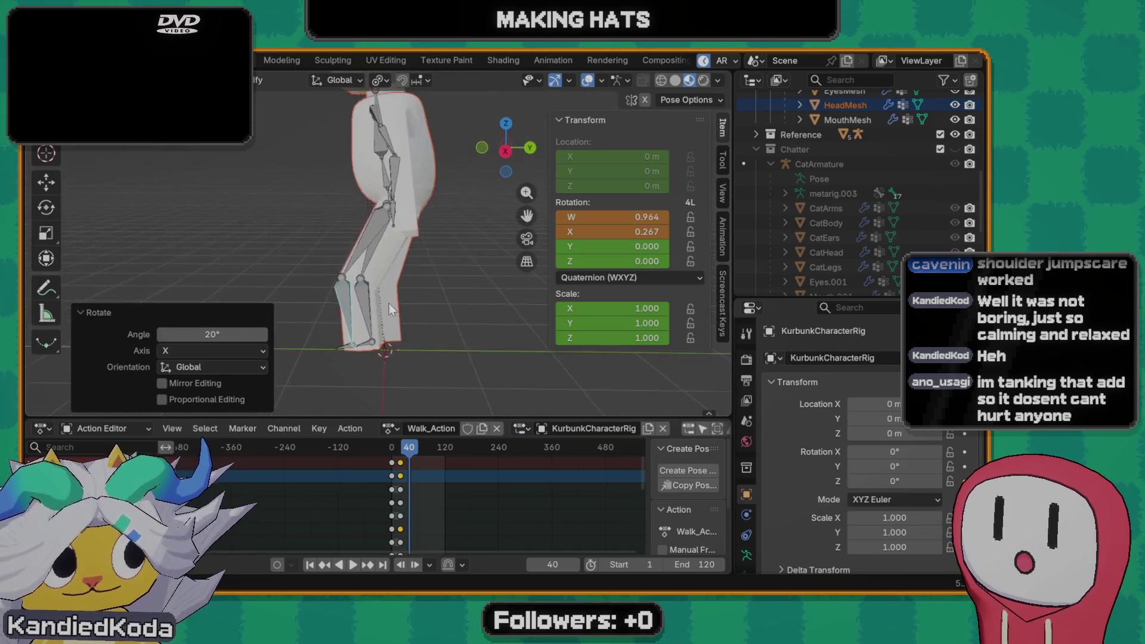
key(alt+r)
text(rx20)
key(Return)
- Rotate the right shin 20° around X plus a small extra tweak, then keyframe the pose at frame 40
click(374, 305)
text(rx20)
key(Return)
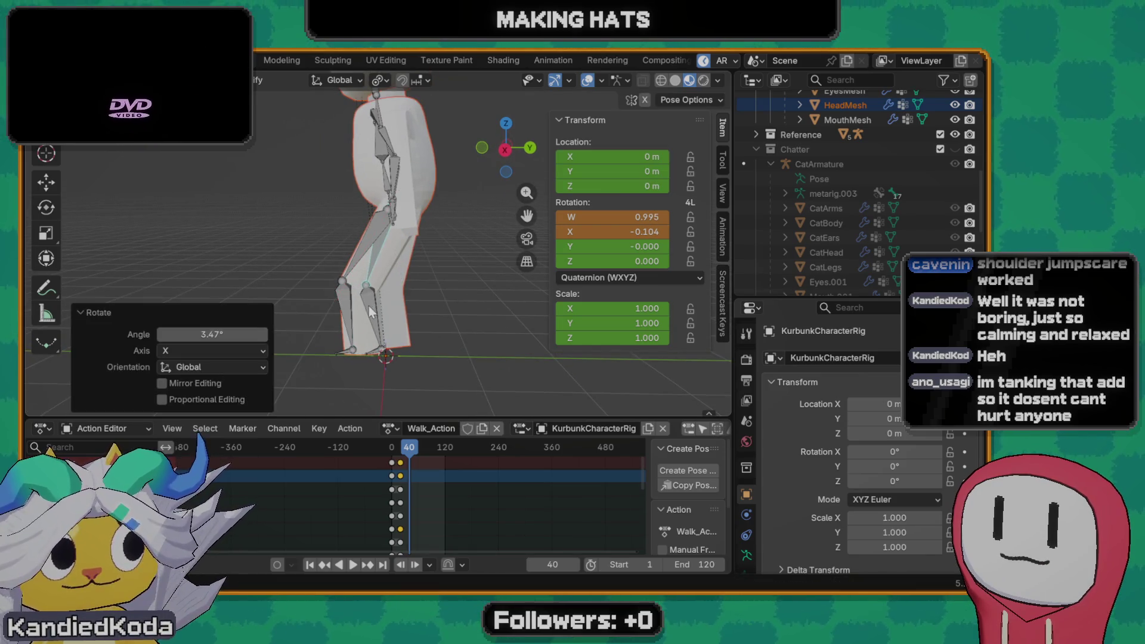
key(r)
key(x)
click(367, 232)
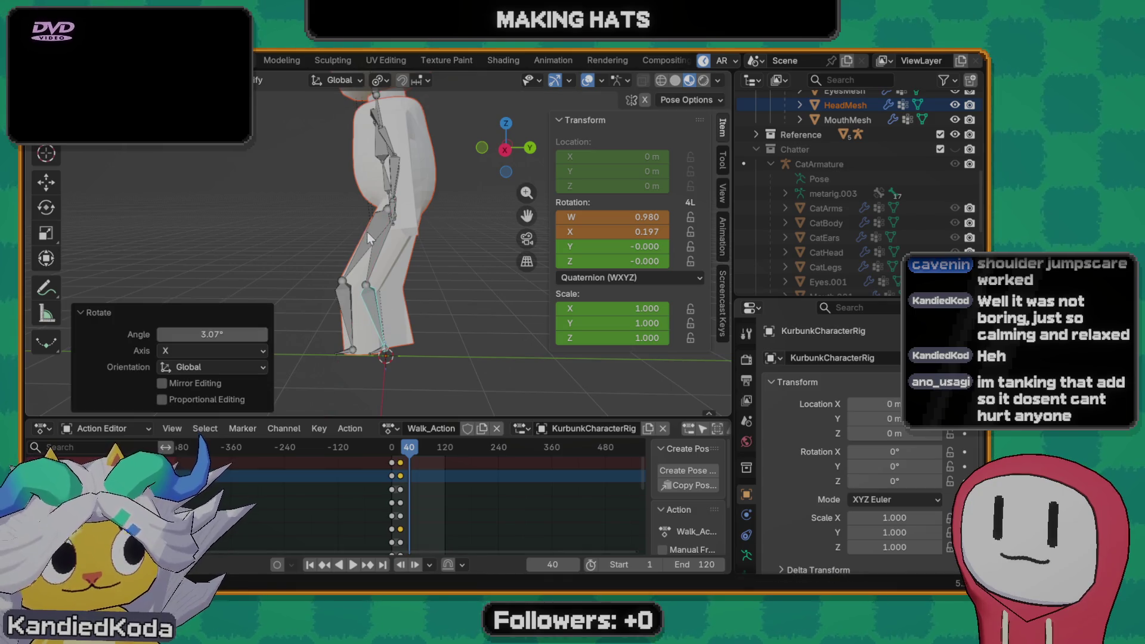
mouse_move(395, 258)
middle_down()
mouse_move(486, 260)
mouse_move(398, 253)
middle_up()
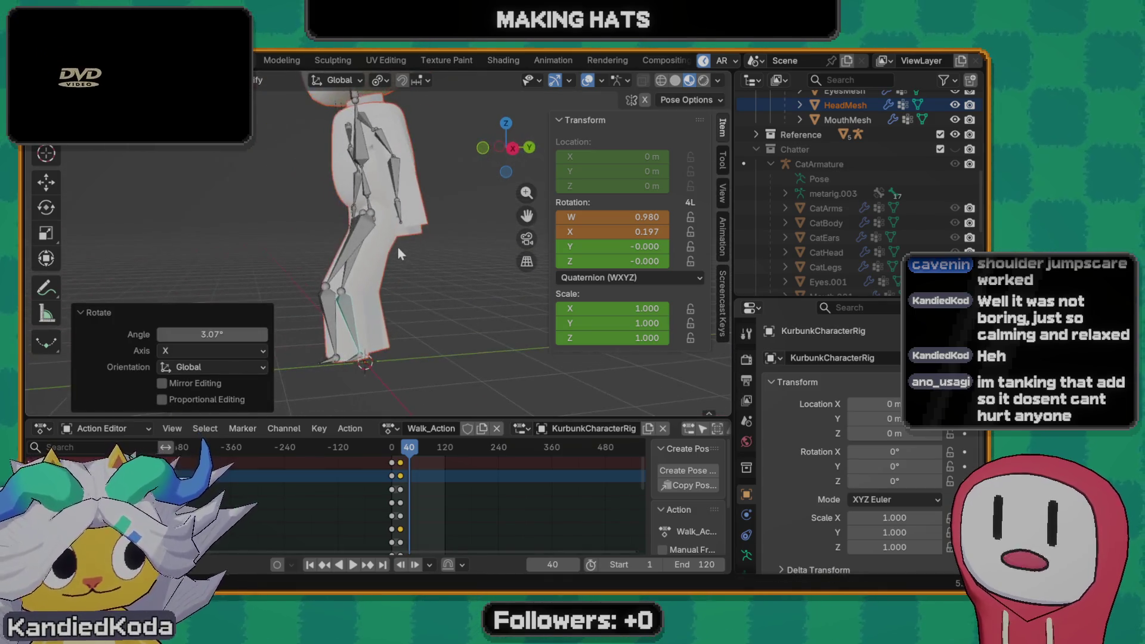
key(i)
- Scrub back before the start, orbit to a rear three-quarter view and play the walk animation
drag(403, 452, 390, 453)
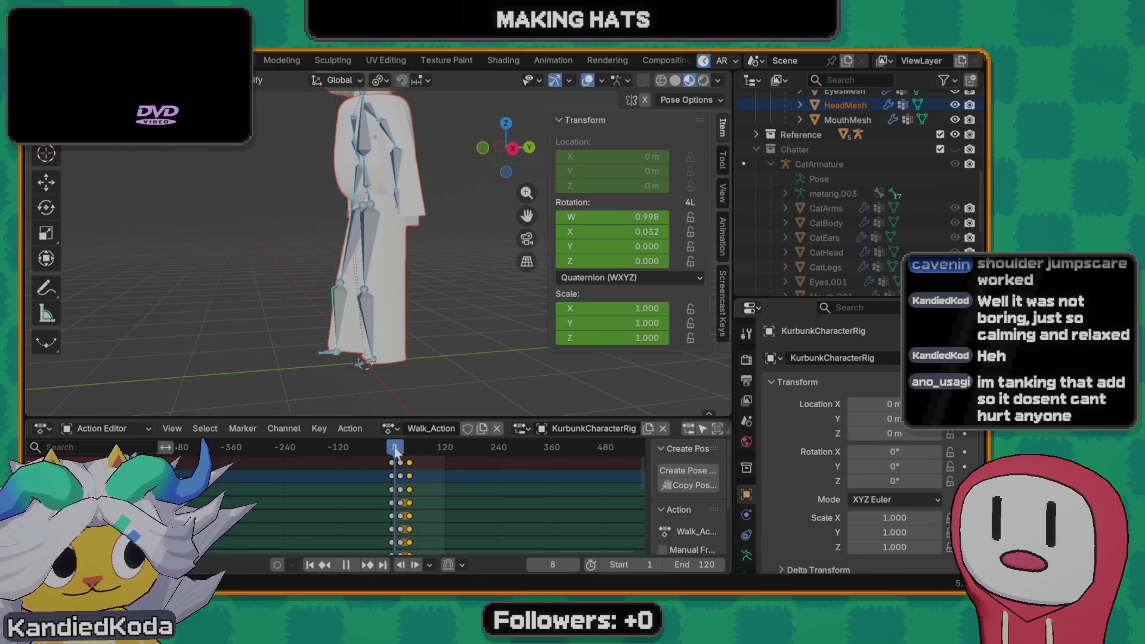
middle_drag(361, 252, 373, 279)
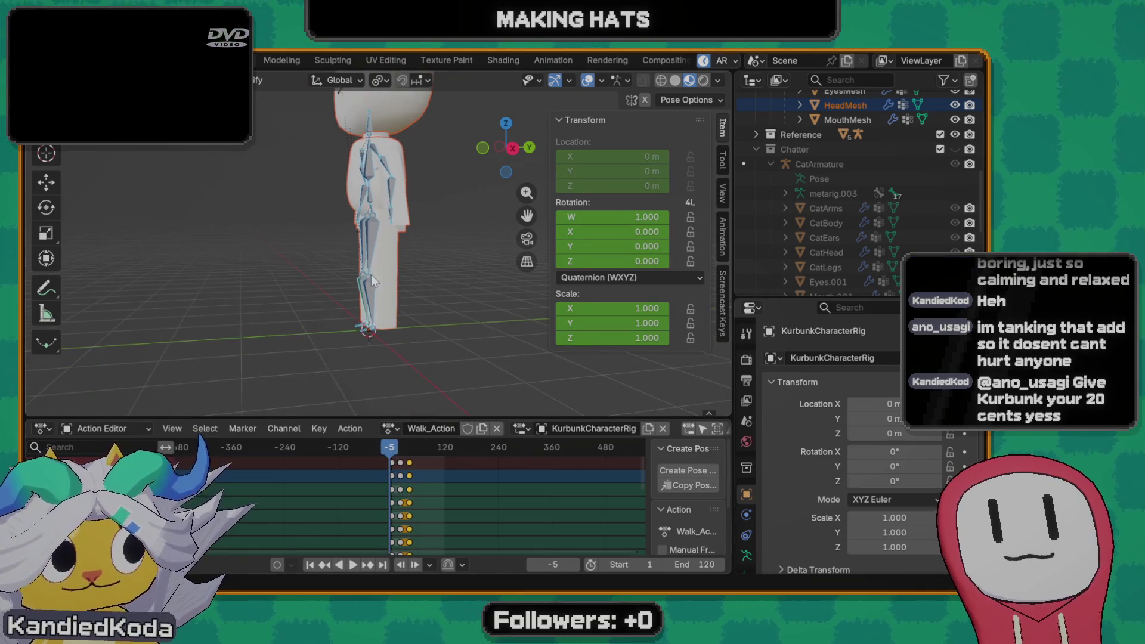
mouse_move(389, 240)
middle_down()
mouse_move(354, 286)
mouse_move(367, 285)
middle_up()
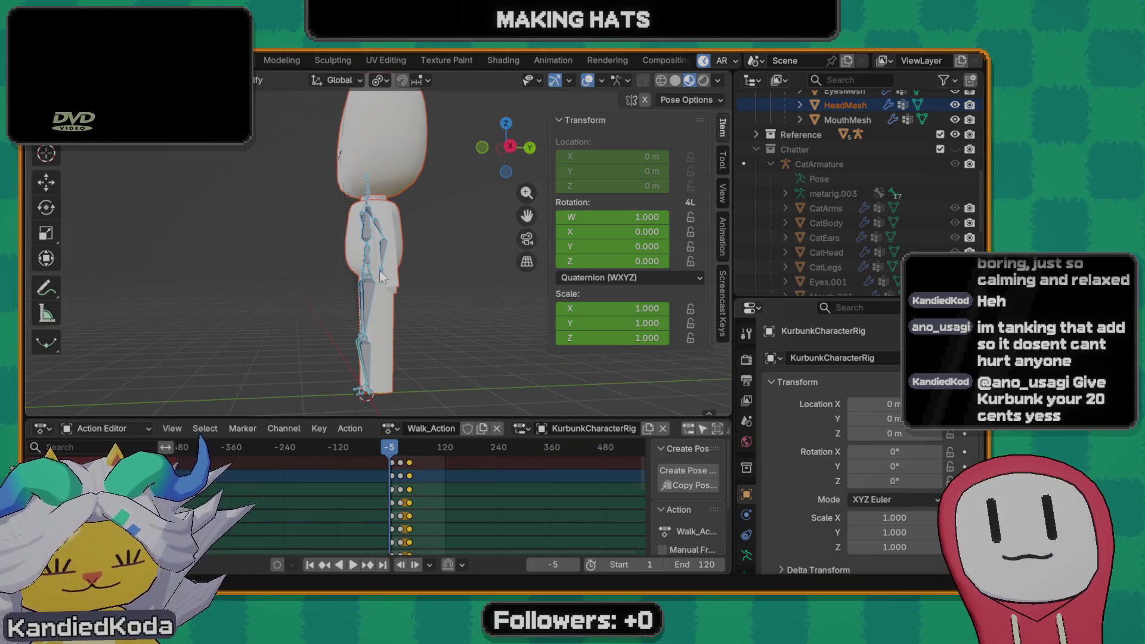
mouse_move(334, 297)
middle_down()
mouse_move(450, 300)
mouse_move(373, 308)
mouse_move(433, 290)
mouse_move(606, 284)
mouse_move(435, 321)
mouse_move(221, 346)
middle_up()
key(space)
key(space)
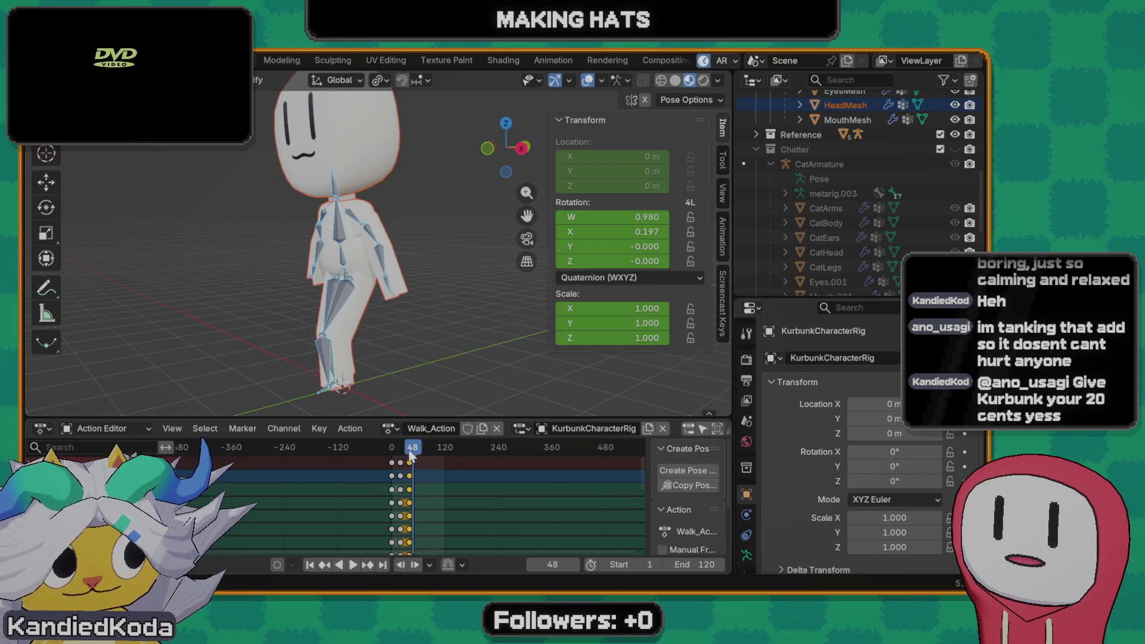
- Replay the walk cycle repeatedly from frame 1, stopping and restarting to review the motion
key(shift+Left)
key(space)
key(Escape)
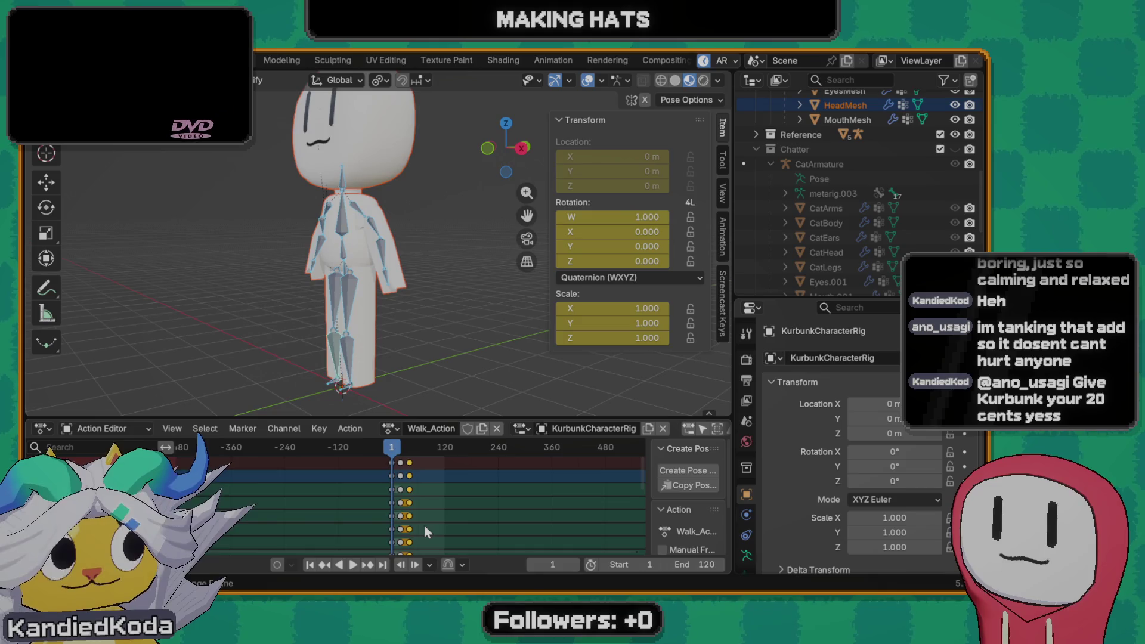
key(space)
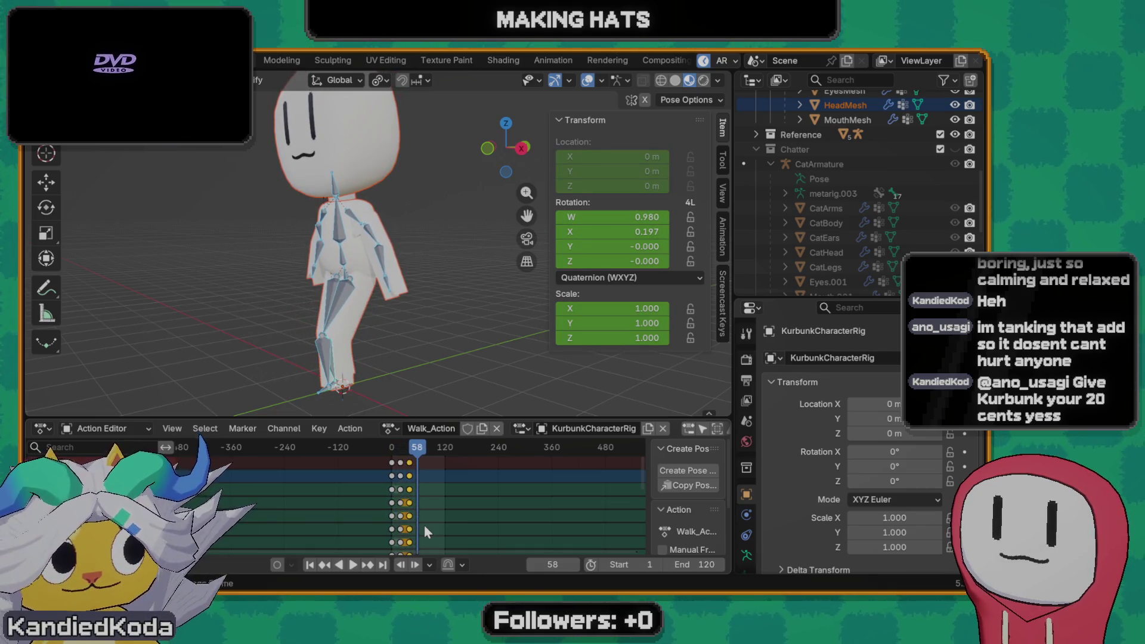
key(Escape)
key(space)
key(Escape)
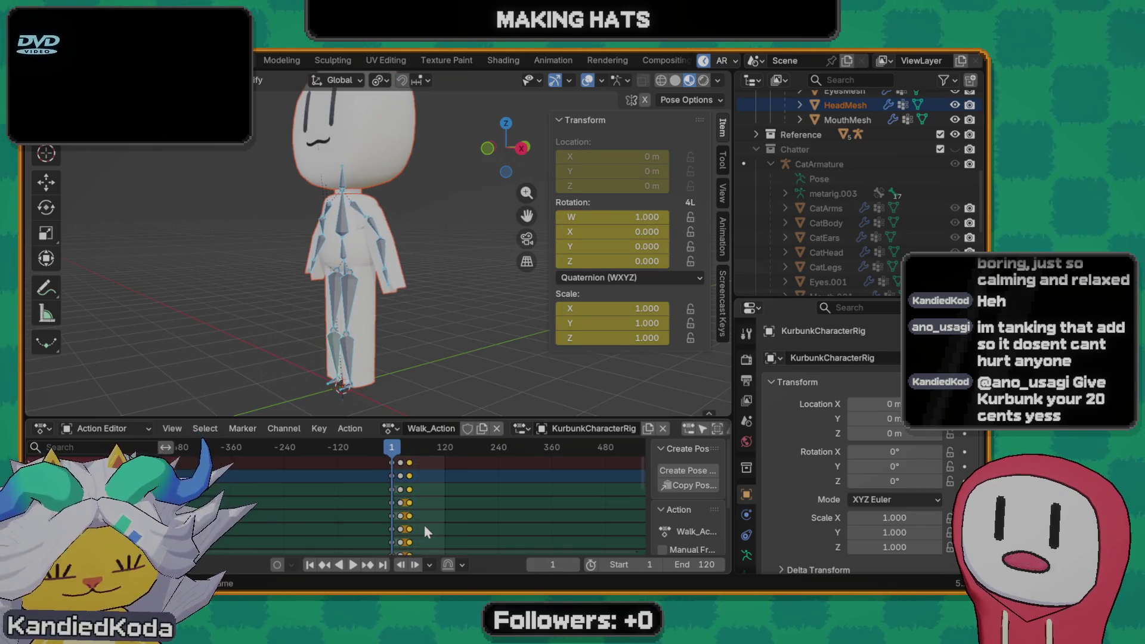
key(space)
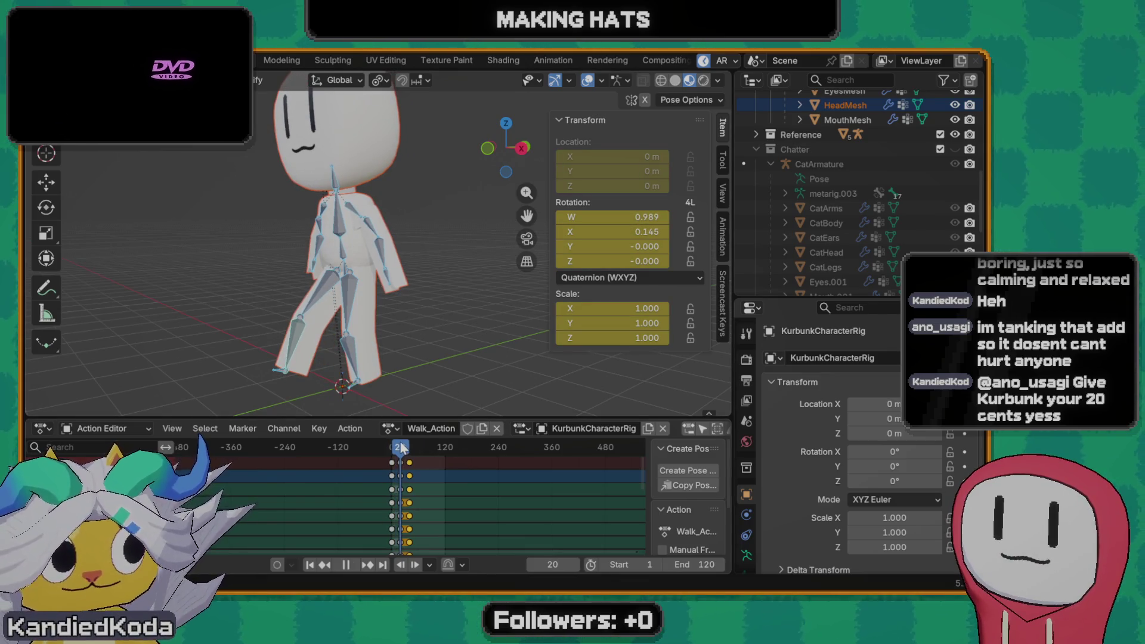
- Rotate the leg bone about -38° around X at frame 20, keyframe it and jump to frame 72
middle_drag(376, 299, 362, 285)
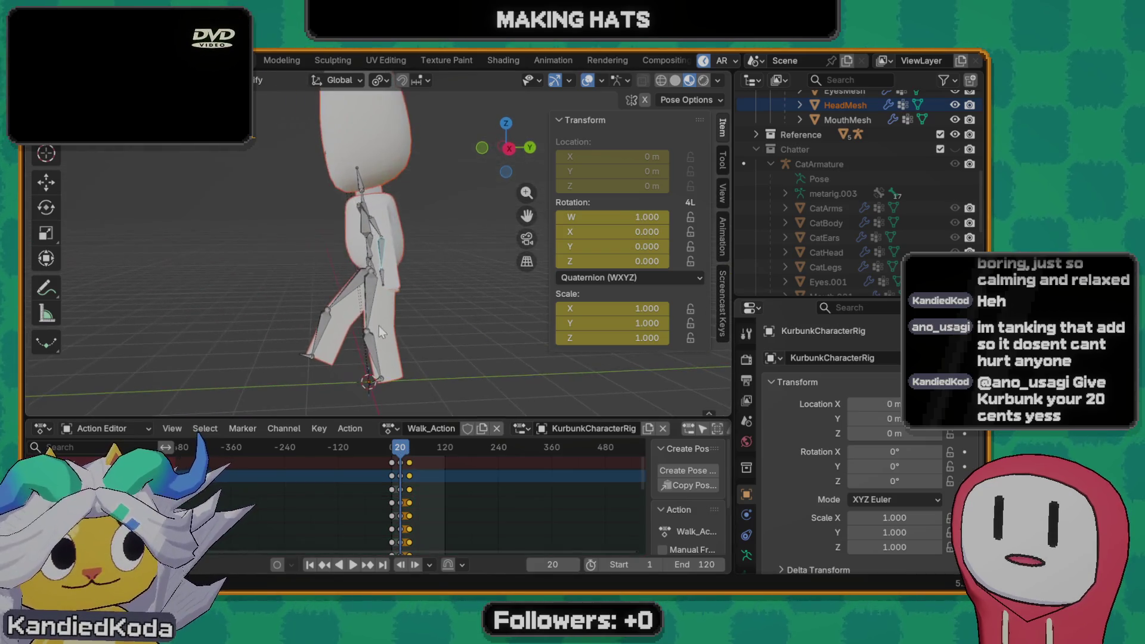
key(r)
key(x)
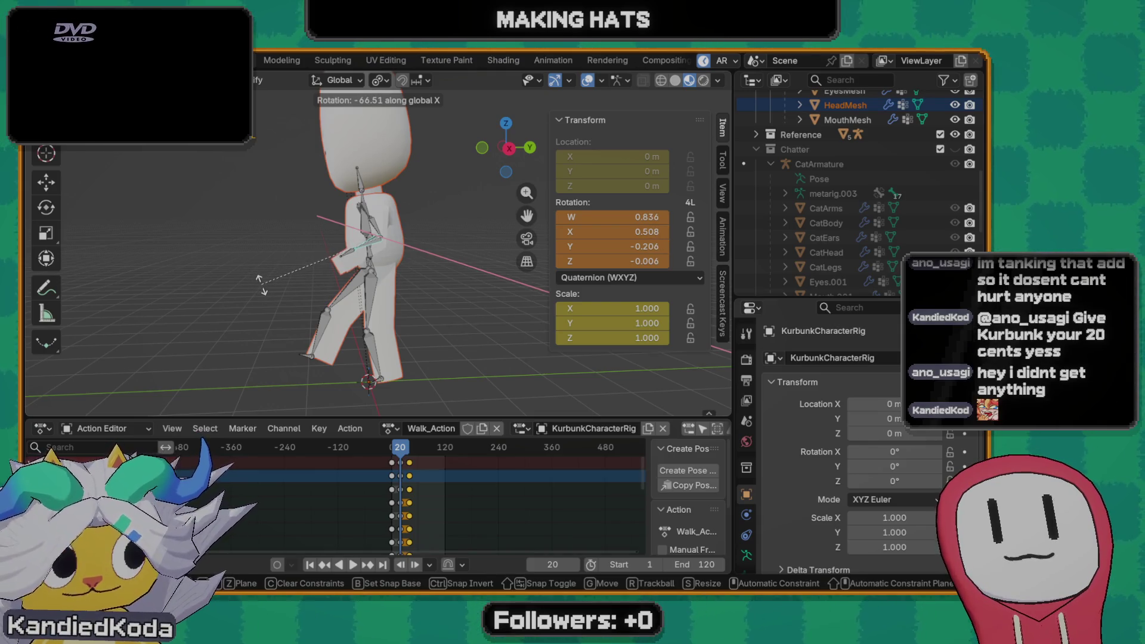
click(385, 233)
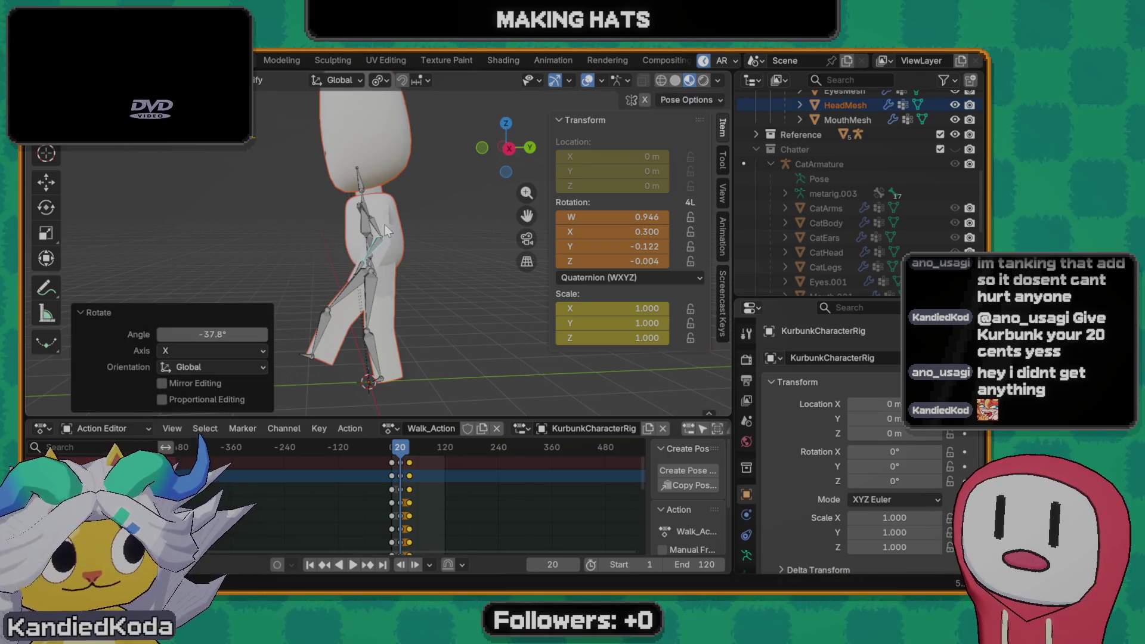
key(i)
key(Up)
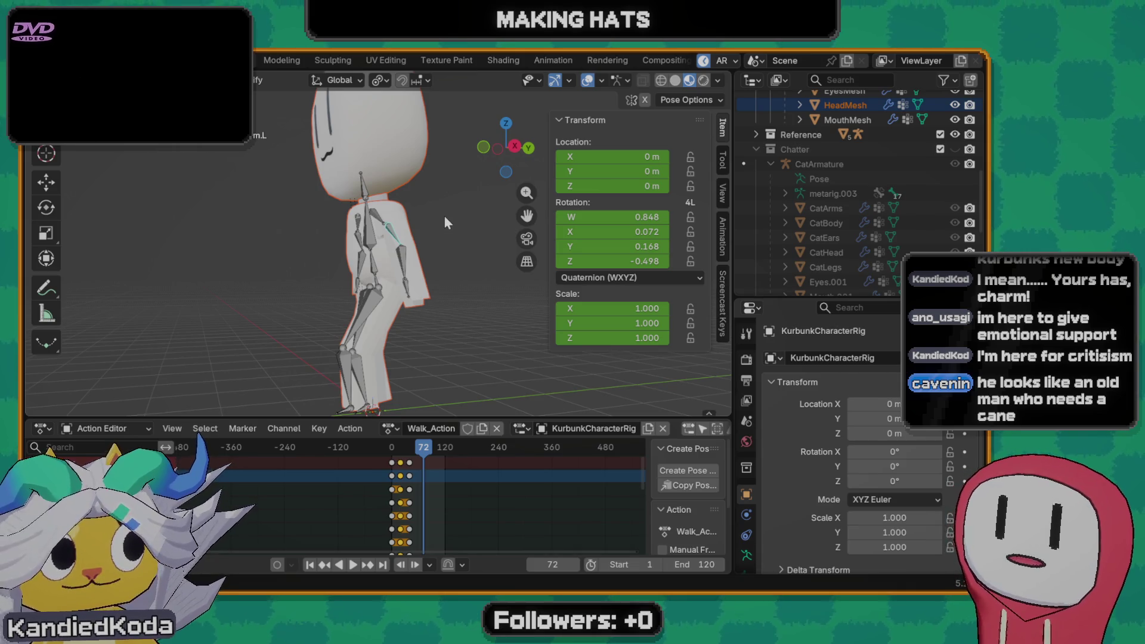
- View the character from the front and side and play the walk cycle from frame 1
middle_drag(349, 398, 379, 305)
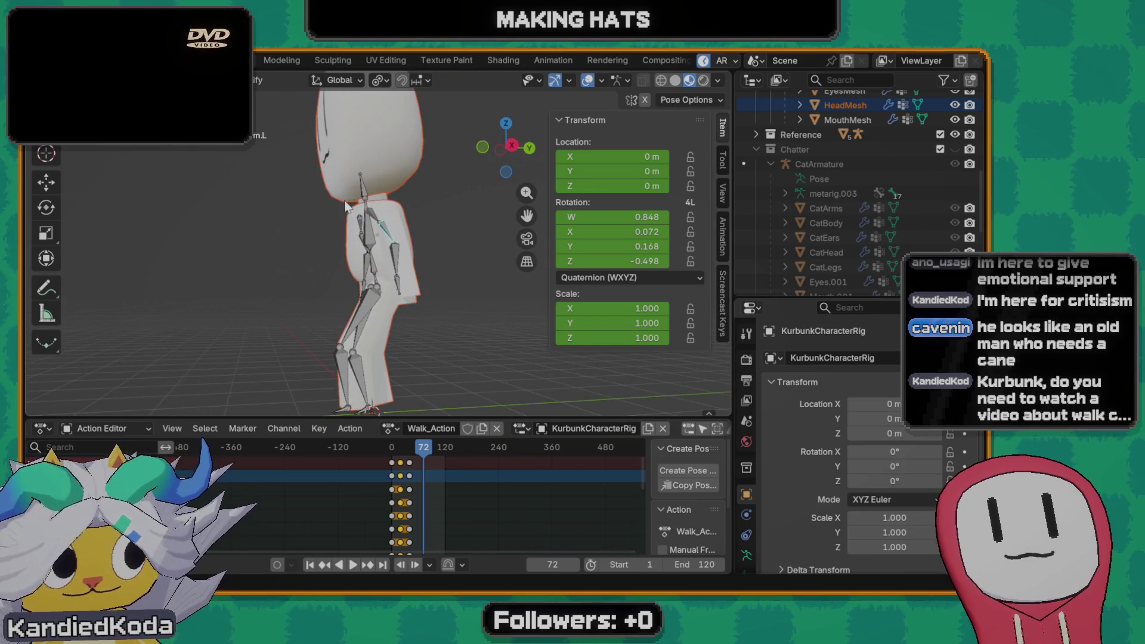
middle_drag(344, 206, 399, 318)
scroll(440, 331, up, 2)
scroll(440, 331, down, 2)
click(392, 451)
key(space)
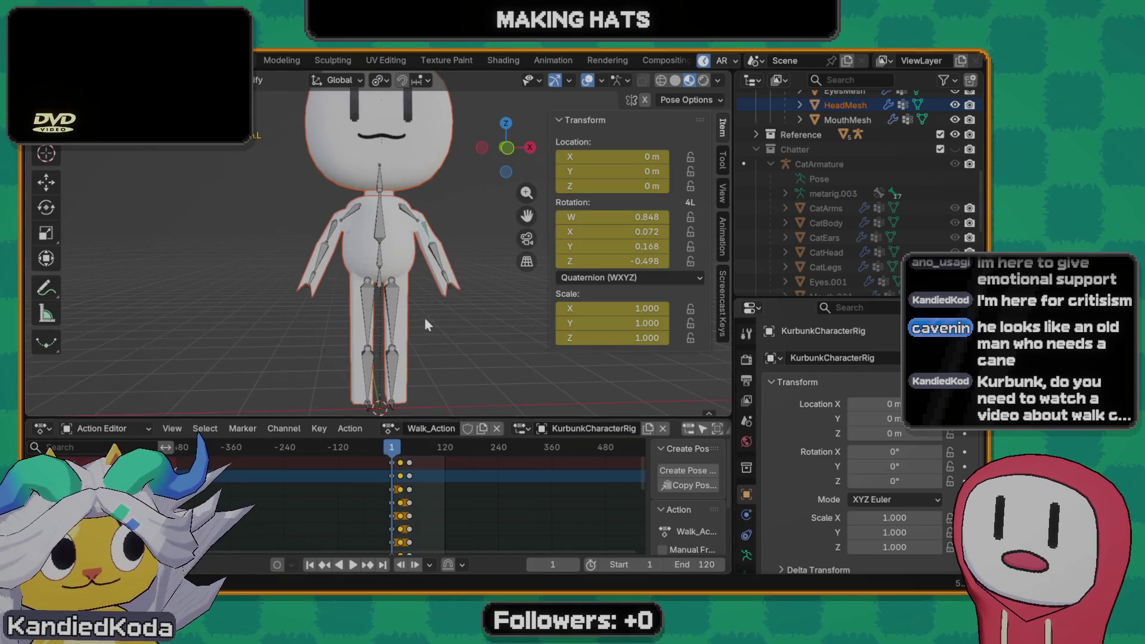
middle_drag(425, 318, 278, 303)
key(space)
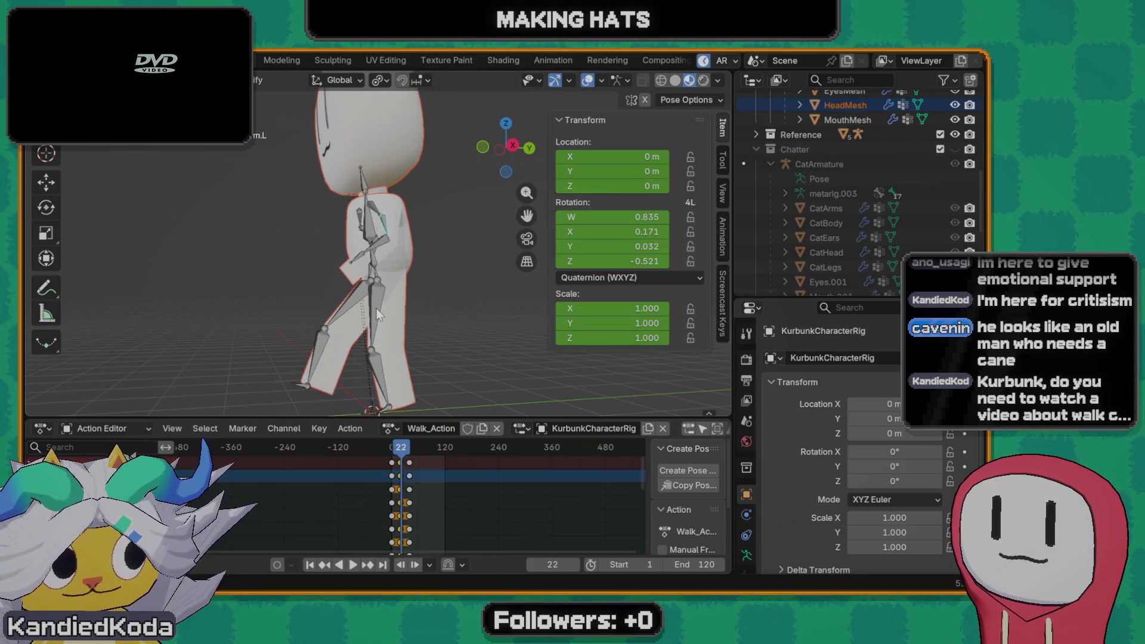
- At frame 20, clear the bone's rotation, lower it along Z, then reset its location
key(Left)
key(Left)
key(Left)
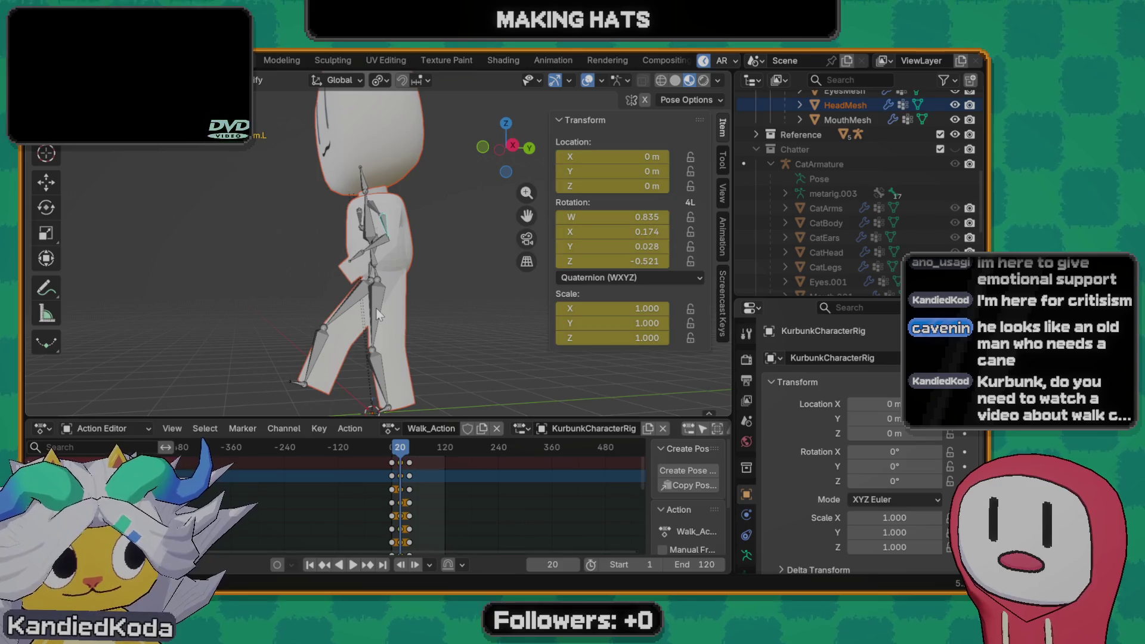
shift+middle_drag(356, 303, 356, 302)
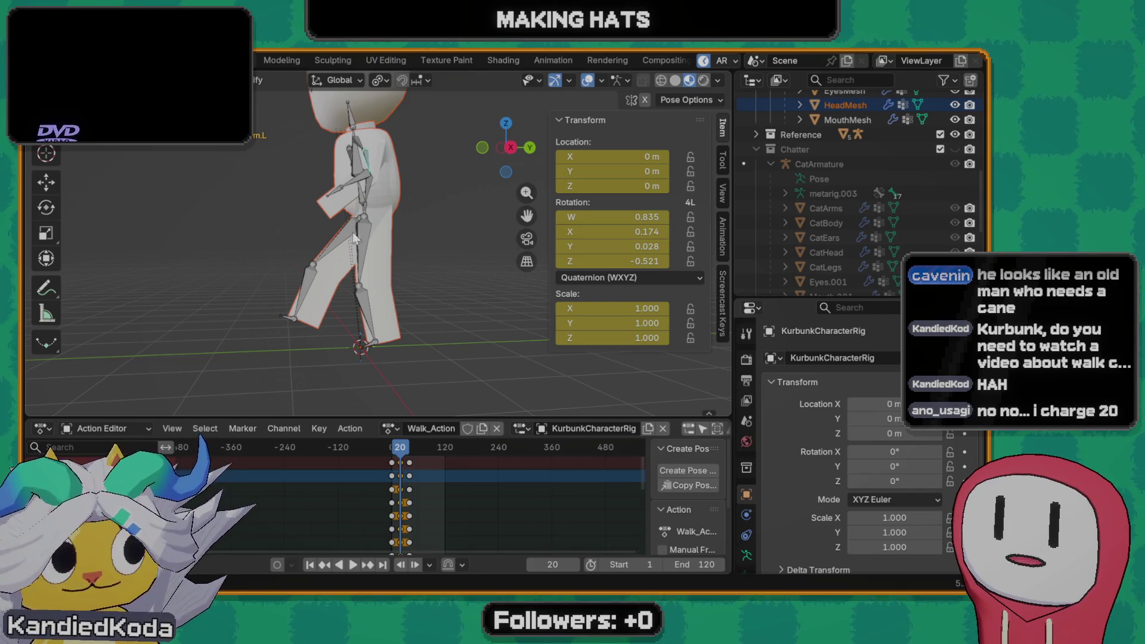
mouse_move(346, 239)
middle_down()
mouse_move(374, 241)
mouse_move(328, 246)
middle_up()
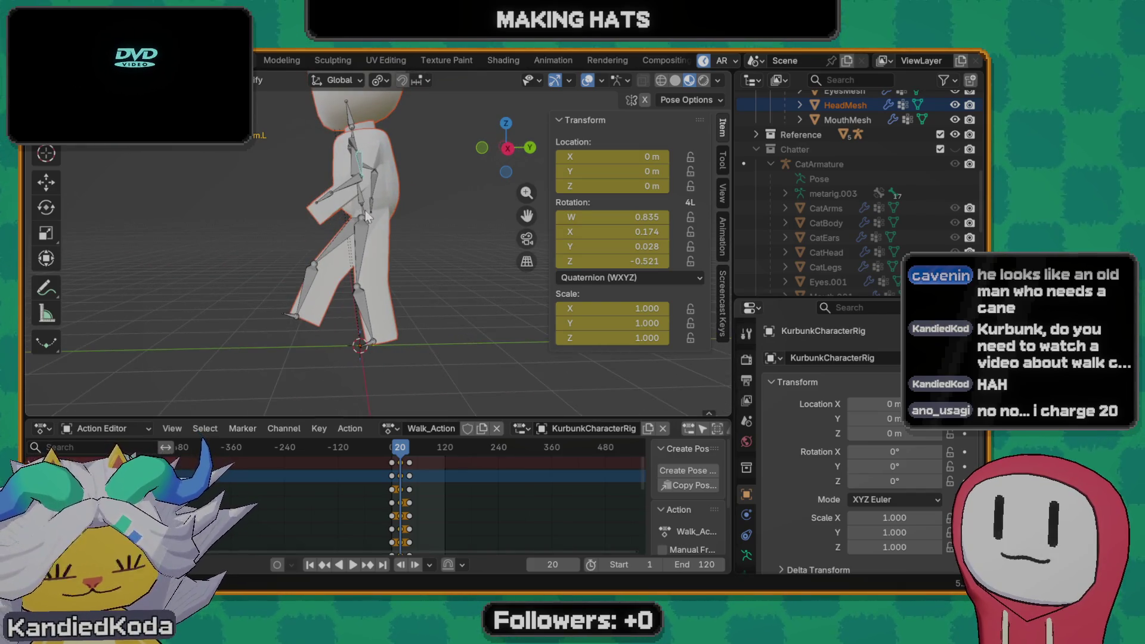
key(alt+r)
key(g)
key(z)
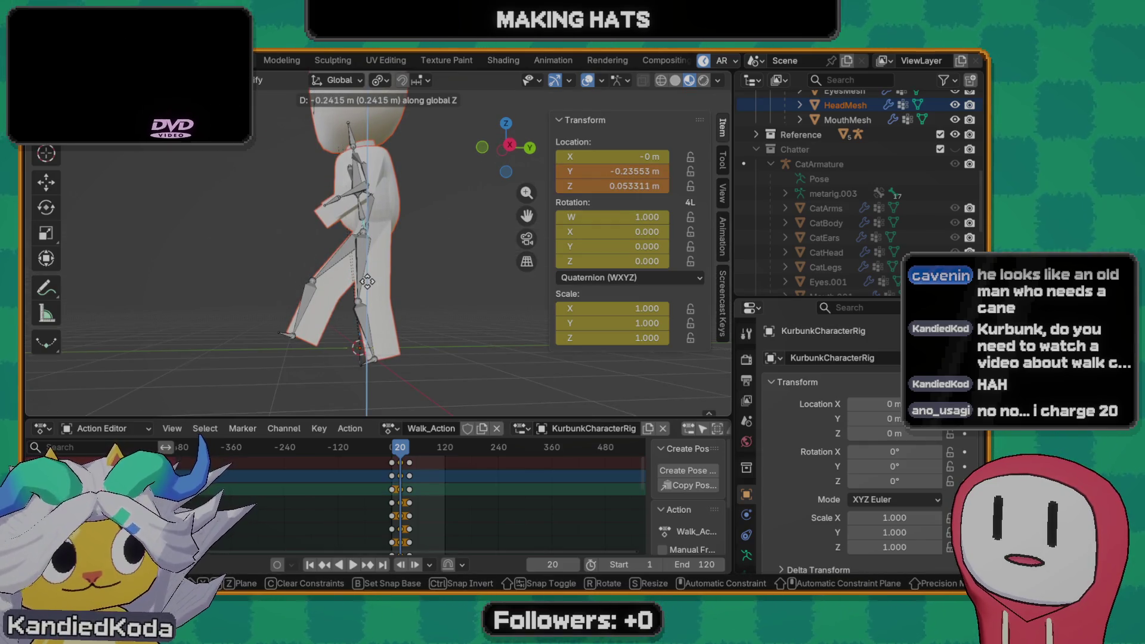
click(382, 283)
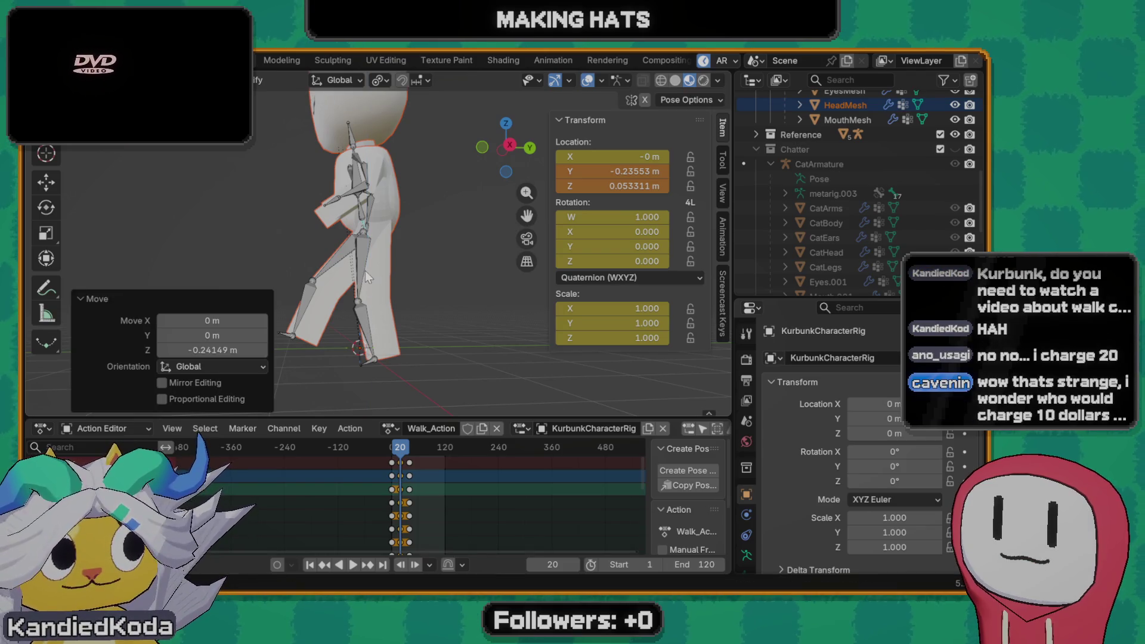
key(alt+g)
- Rotate the bone around X, then select and adjust the lower leg bone
key(r)
key(x)
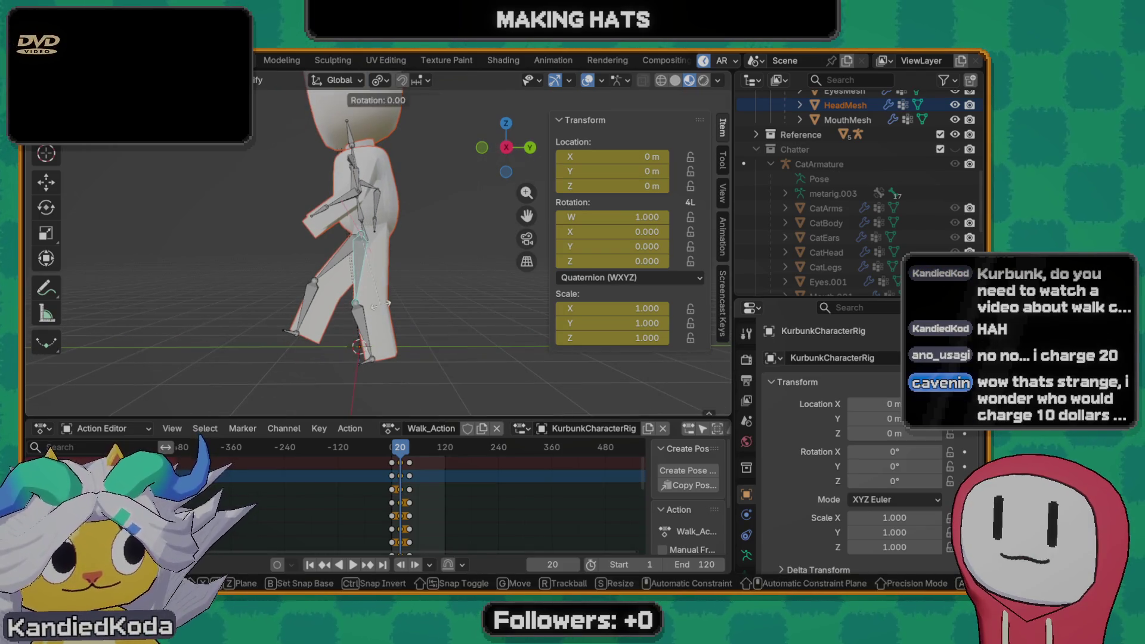
click(405, 308)
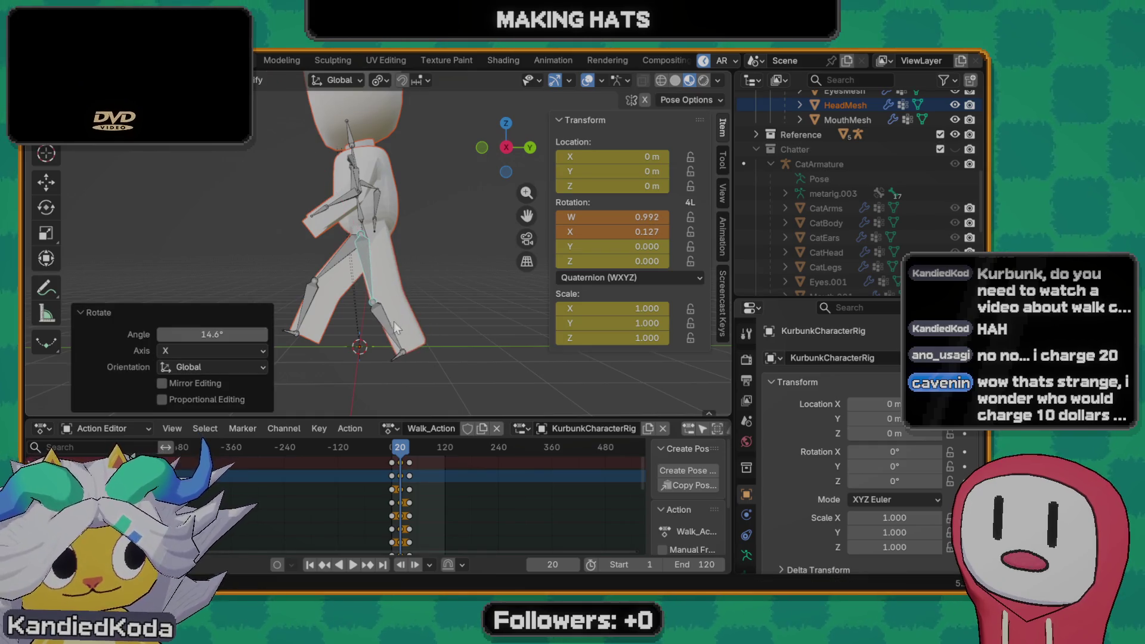
click(394, 328)
click(391, 329)
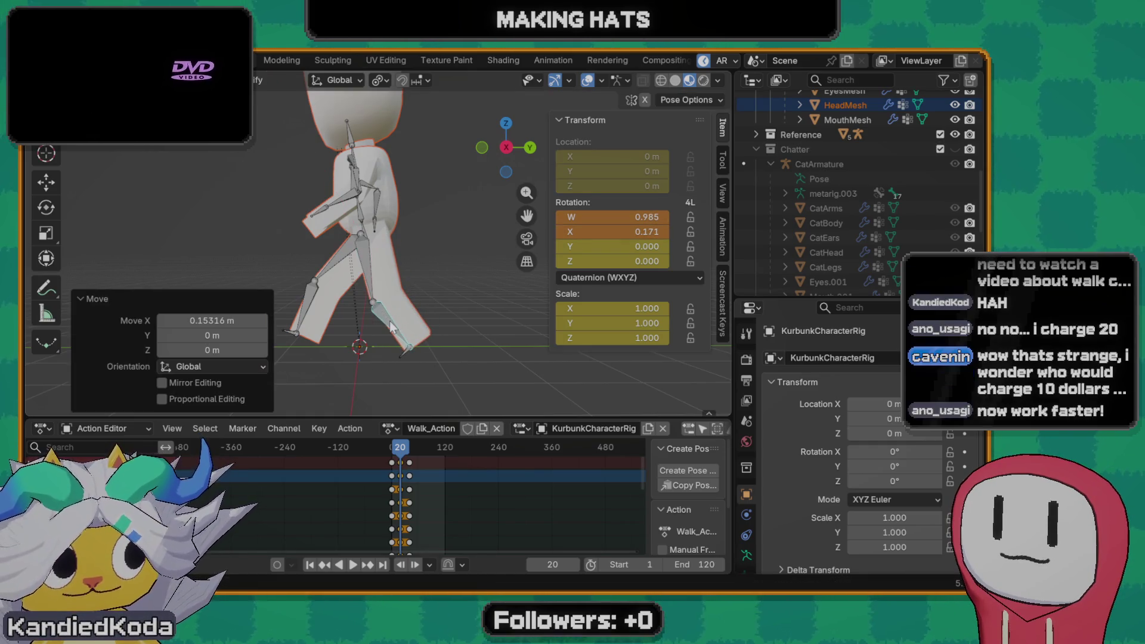
- Select all the rig's bones, key them and save the project as Models.blend
key(a)
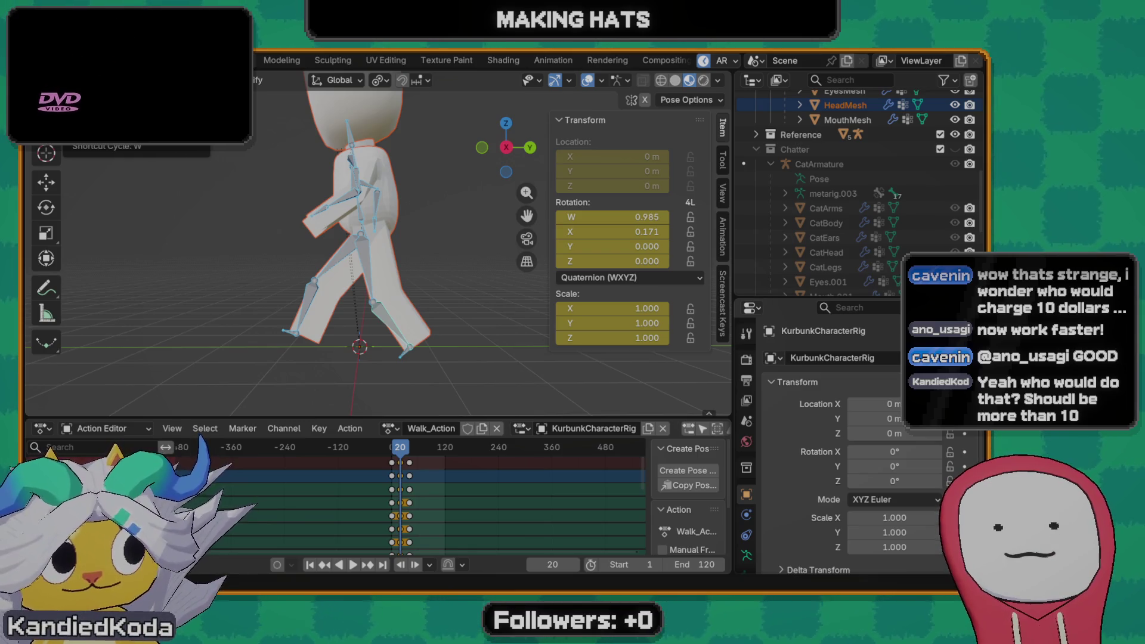
mouse_move(295, 260)
middle_down()
mouse_move(373, 277)
mouse_move(332, 237)
mouse_move(367, 222)
mouse_move(327, 248)
middle_up()
key(ctrl+s)
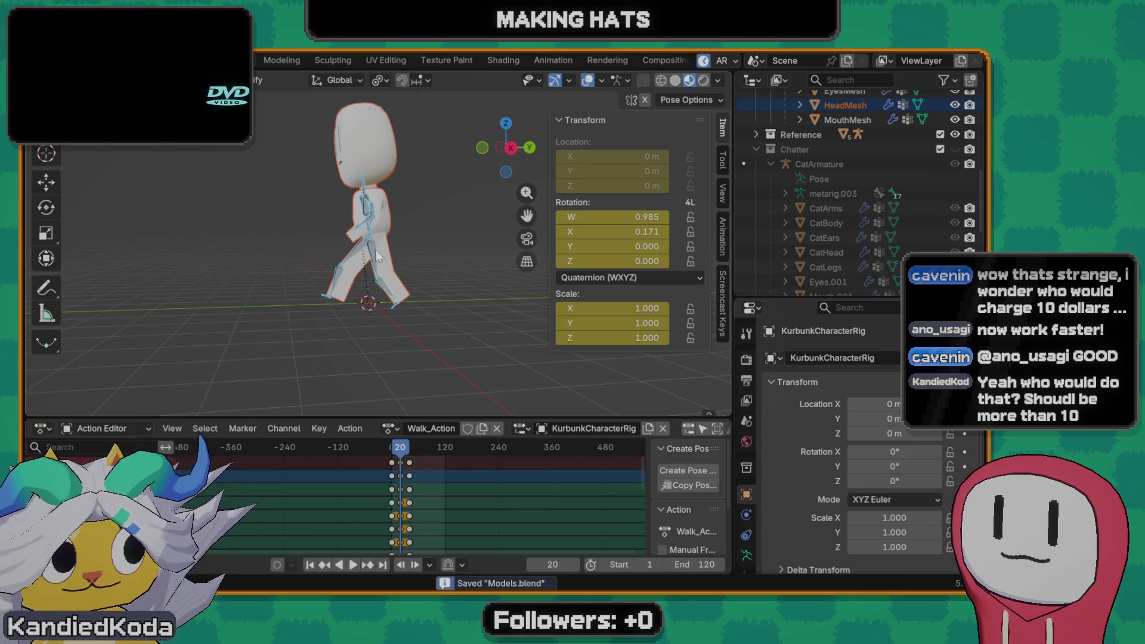
- Play the walk from the start, scrub the Action Editor playhead and settle on frame 40
click(394, 448)
key(space)
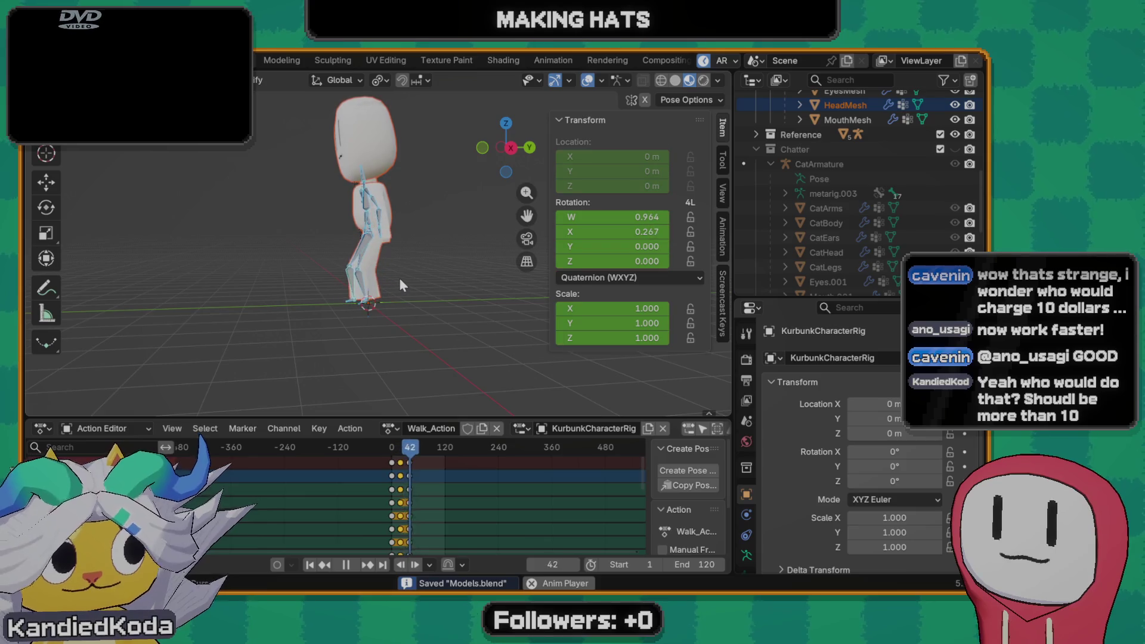
click(394, 452)
key(space)
drag(401, 454, 410, 451)
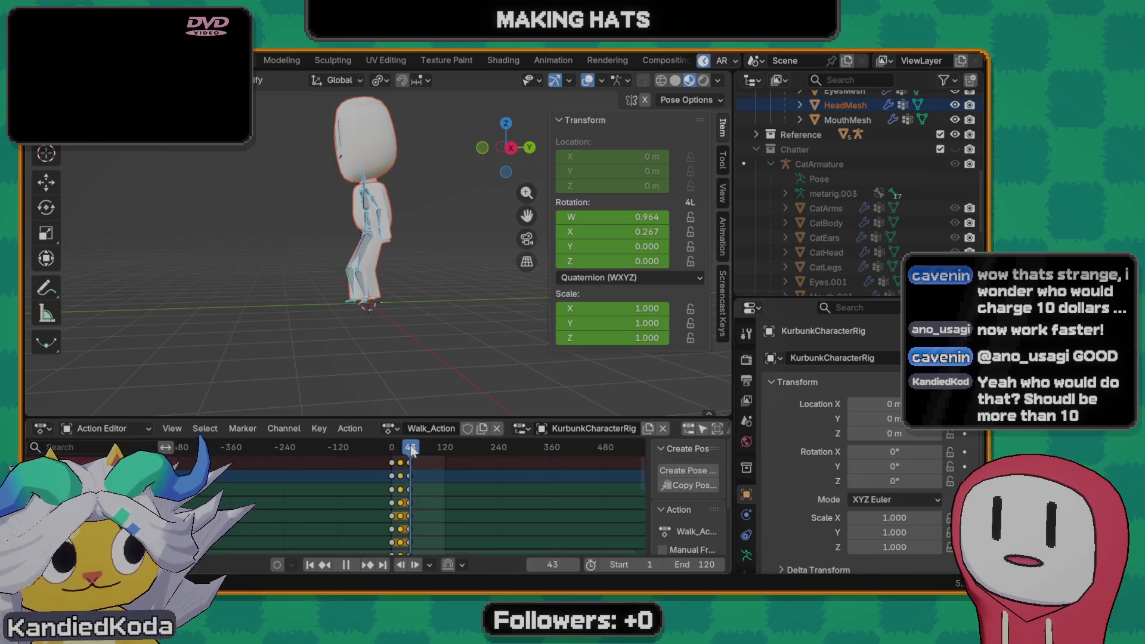
drag(411, 449, 411, 449)
key(shift+ctrl+space)
scroll(409, 296, up, 5)
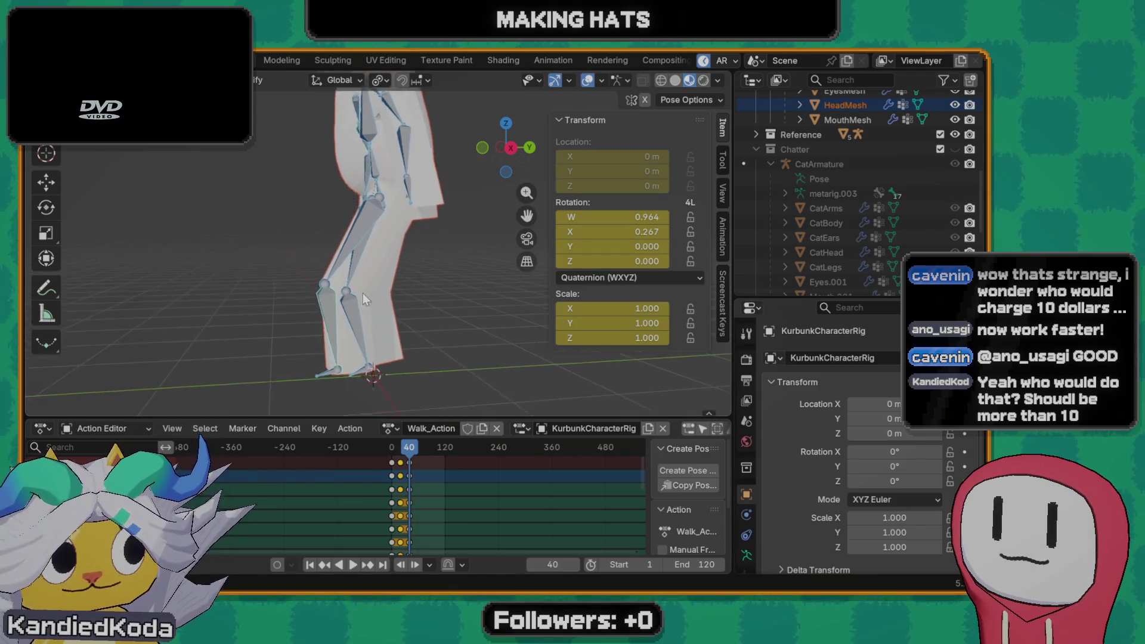
scroll(345, 305, down, 2)
- Rotate the thigh and lower leg around X for the frame-40 stride, then undo to retry
click(349, 281)
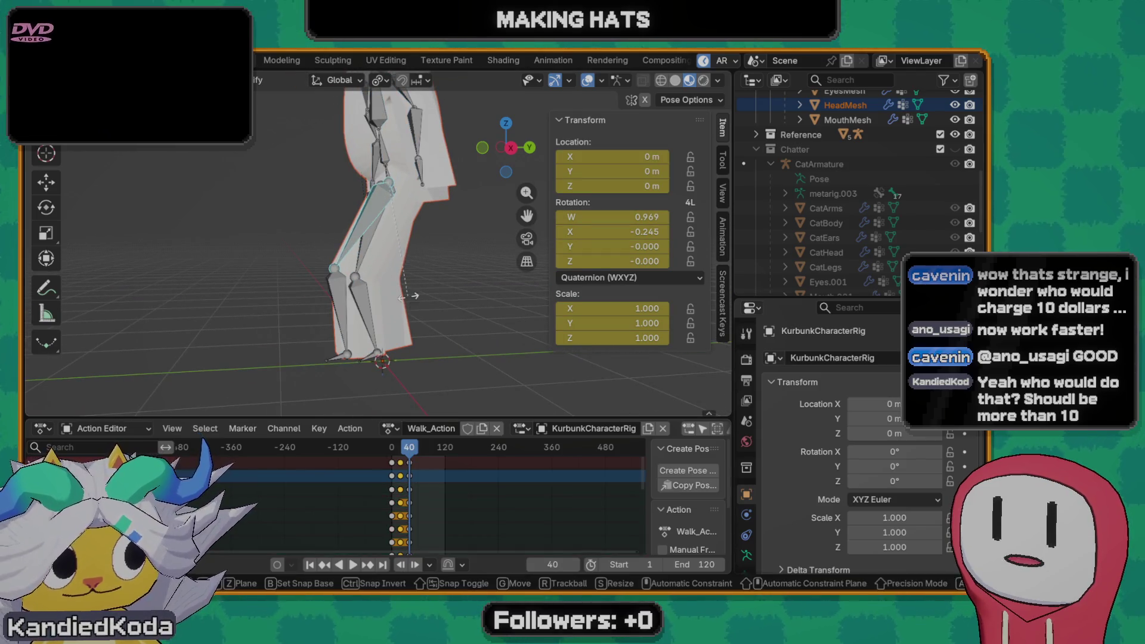
key(r)
key(x)
click(332, 309)
click(316, 302)
key(r)
key(x)
click(347, 254)
mouse_move(347, 254)
middle_down()
mouse_move(400, 207)
mouse_move(380, 220)
mouse_move(395, 181)
middle_up()
key(ctrl+z)
key(ctrl+z)
- Try lowering a leg bone along Z, undo, and rotate it 28° around X instead
click(387, 182)
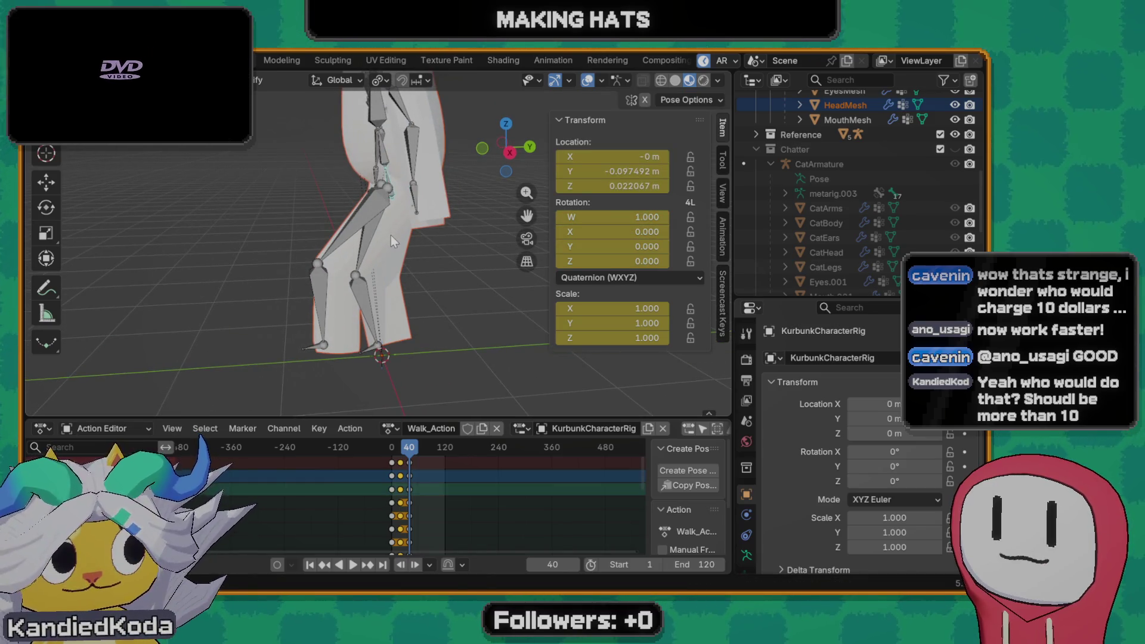
key(g)
key(z)
click(406, 291)
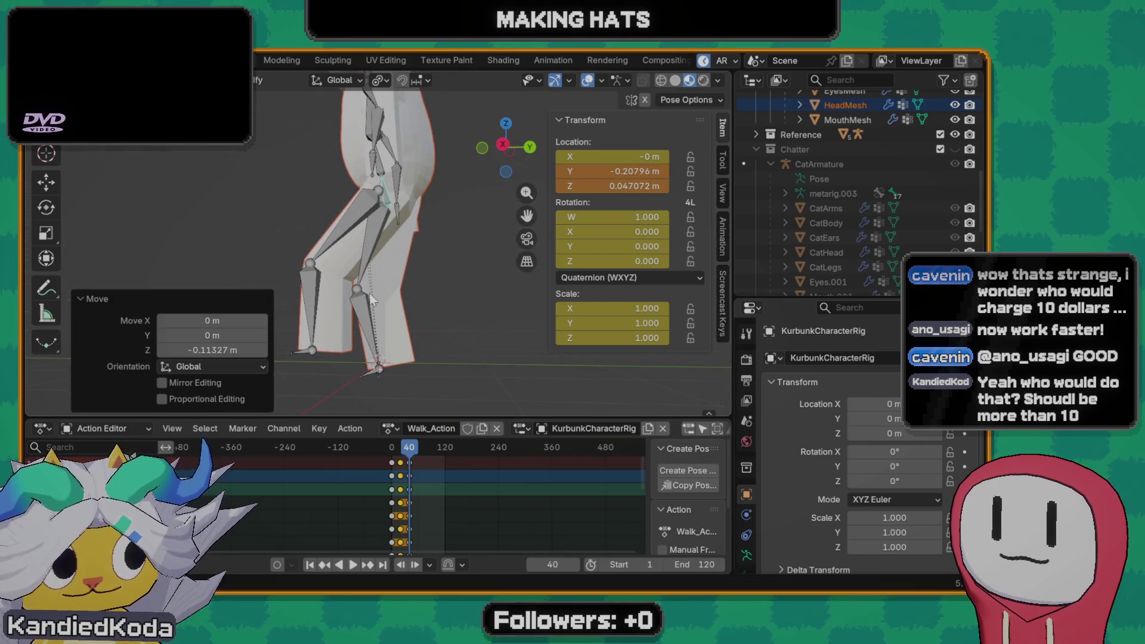
key(ctrl+z)
key(r)
key(x)
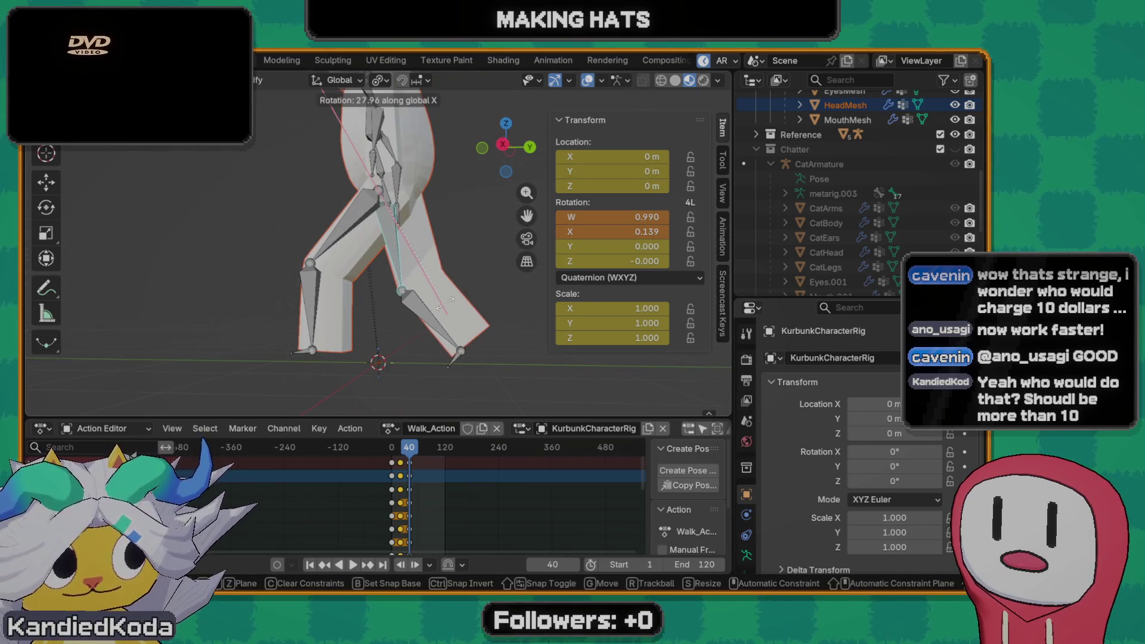
click(358, 299)
middle_drag(353, 299, 383, 302)
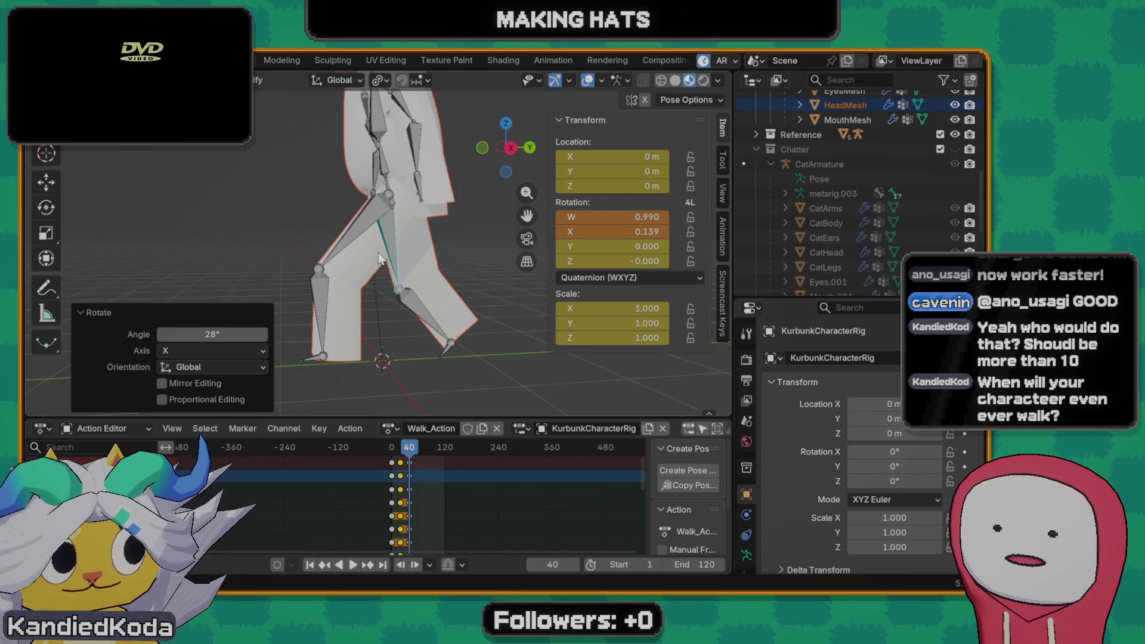
scroll(396, 295, down, 2)
scroll(387, 284, up, 3)
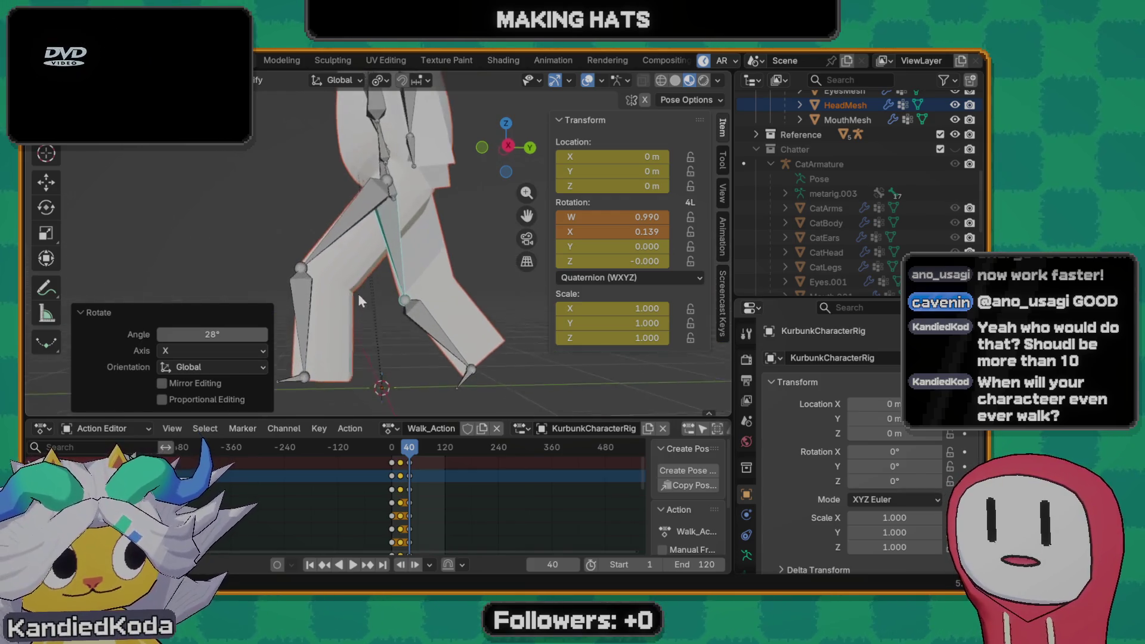
scroll(361, 208, down, 3)
mouse_move(361, 208)
middle_down()
mouse_move(515, 255)
mouse_move(316, 246)
mouse_move(423, 261)
mouse_move(305, 271)
middle_up()
scroll(414, 261, up, 2)
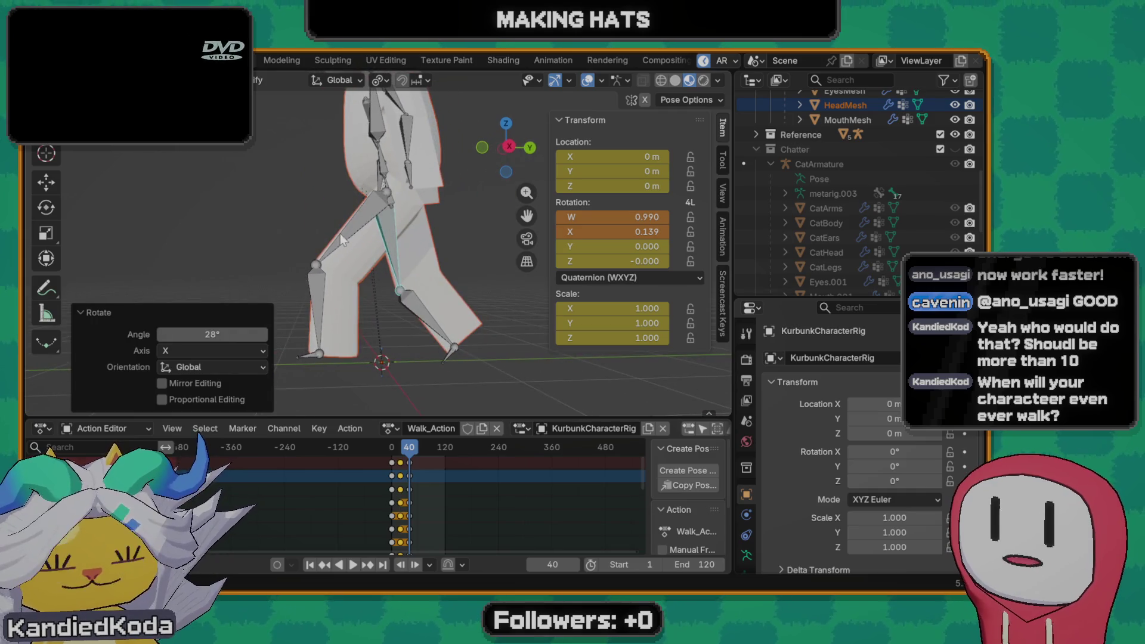
- Give the other thigh a small rotation around X for the stride
click(306, 269)
key(r)
key(x)
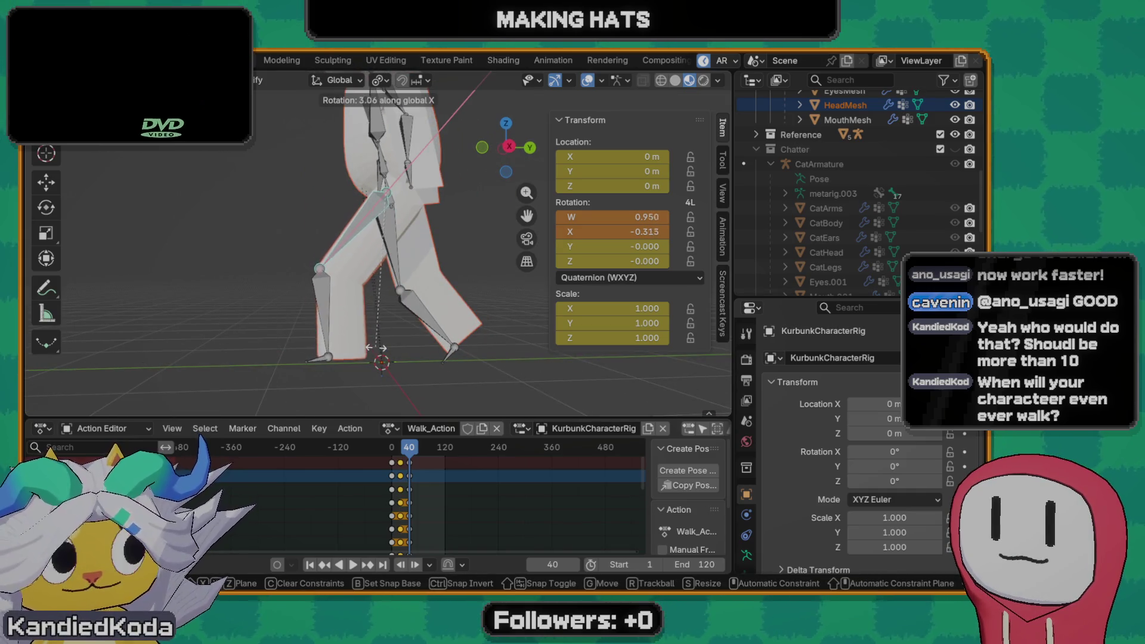
click(398, 338)
middle_drag(398, 338, 405, 352)
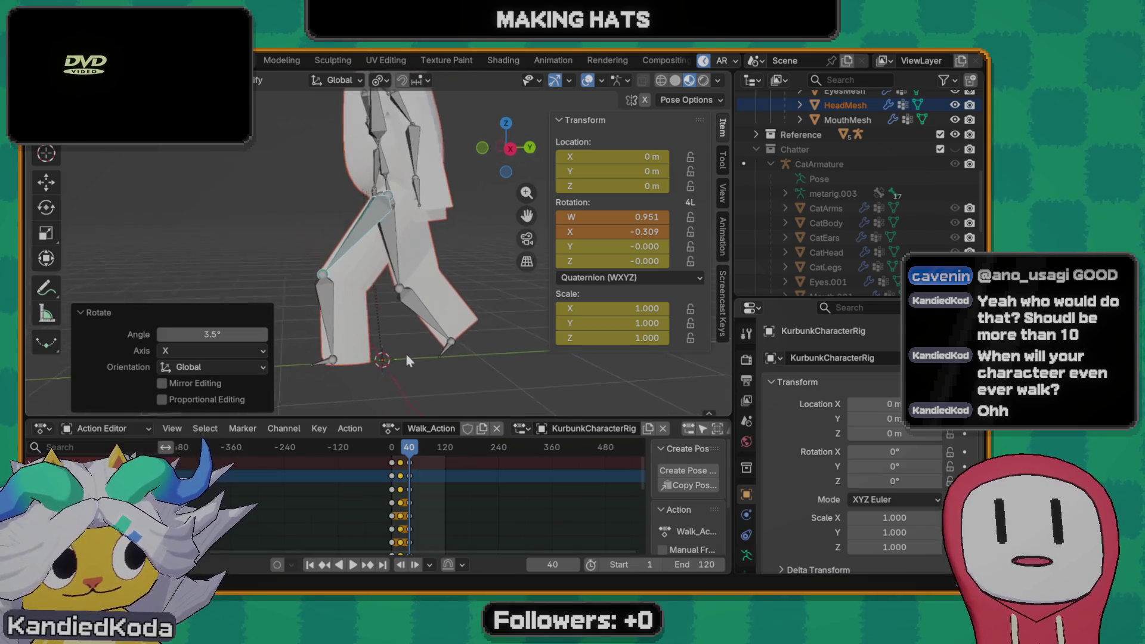
key(r)
key(x)
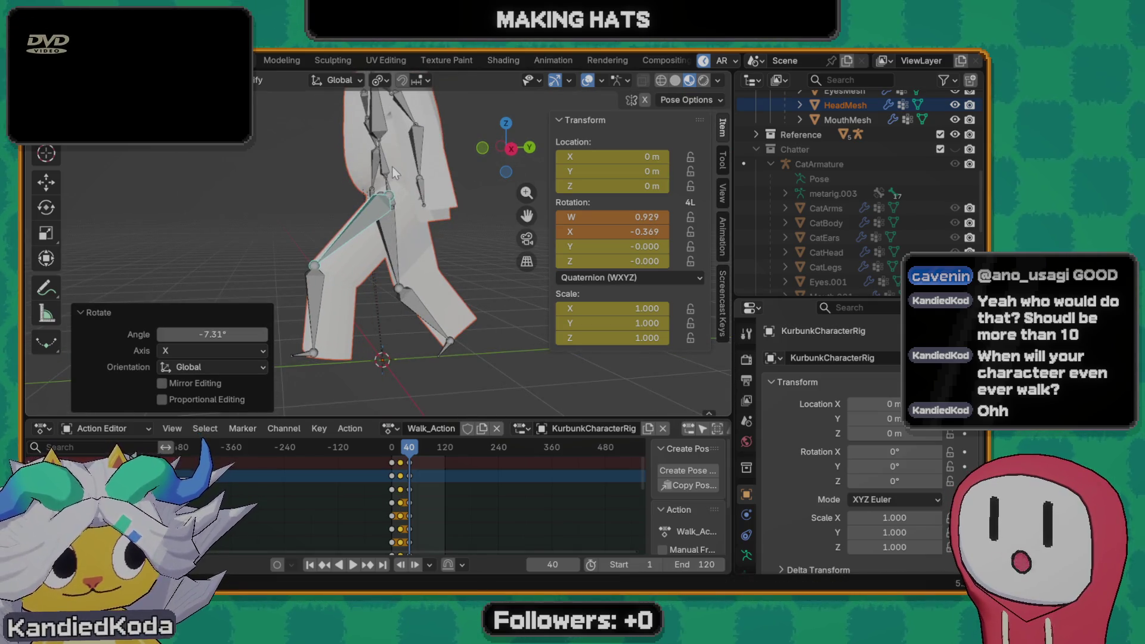
- Reposition the hip bone, re-rotate the thigh and shin, and keyframe the frame-40 pose
click(392, 167)
key(g)
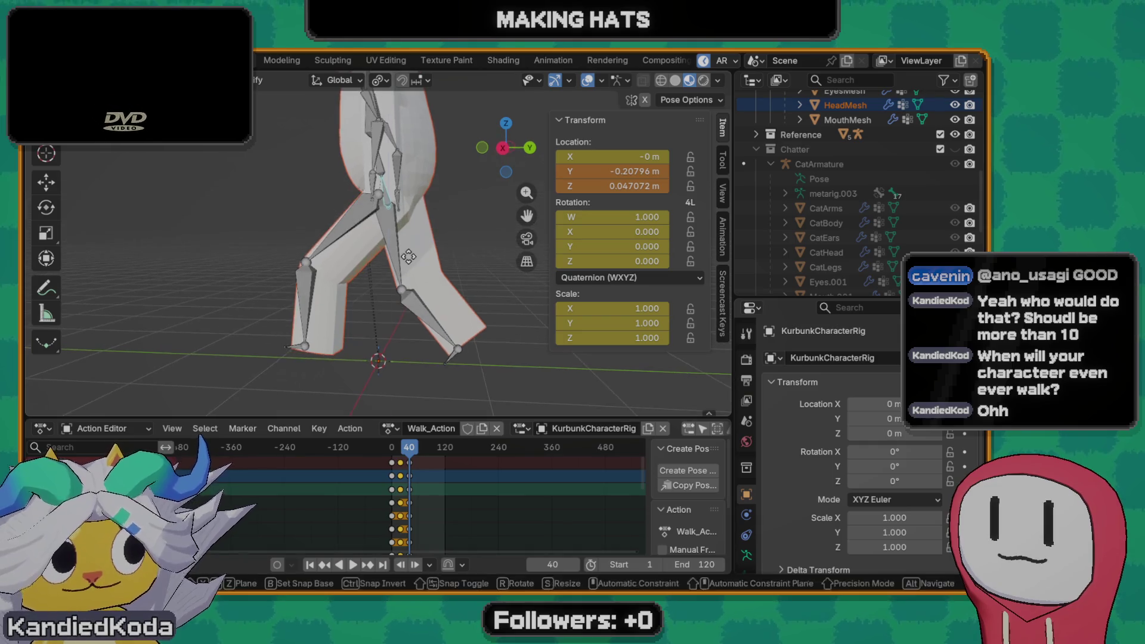
click(398, 259)
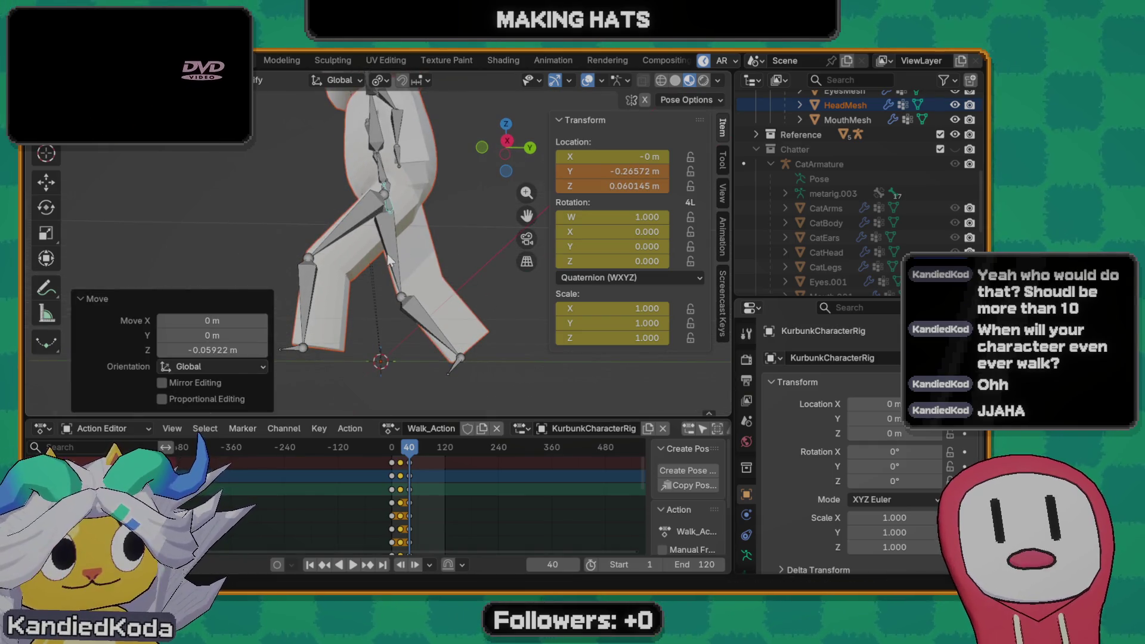
click(349, 229)
key(r)
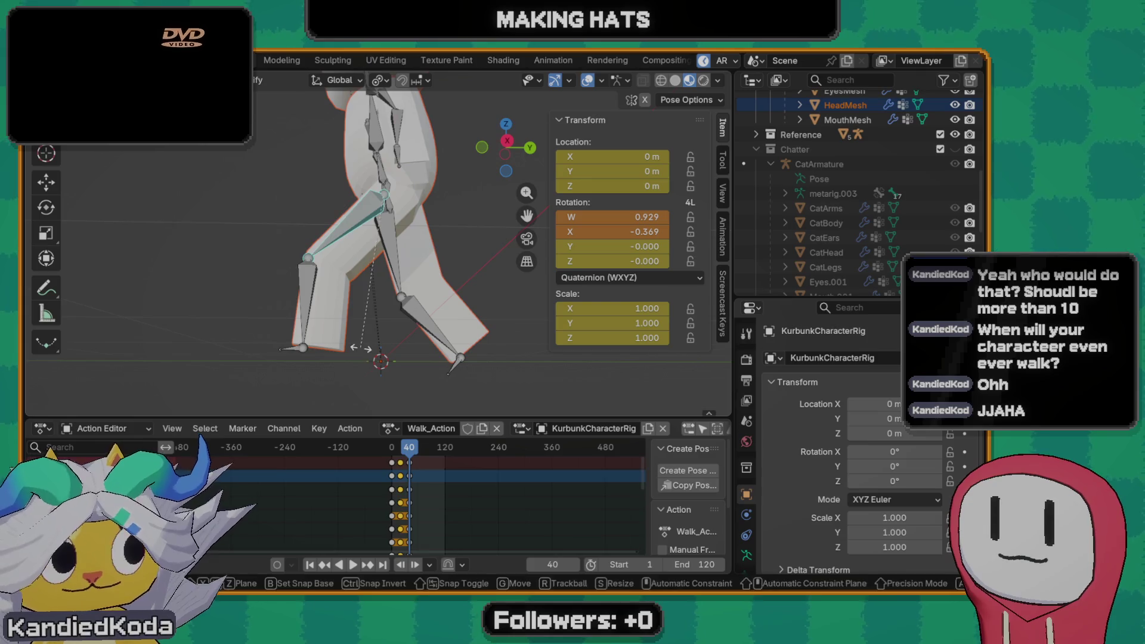
click(422, 345)
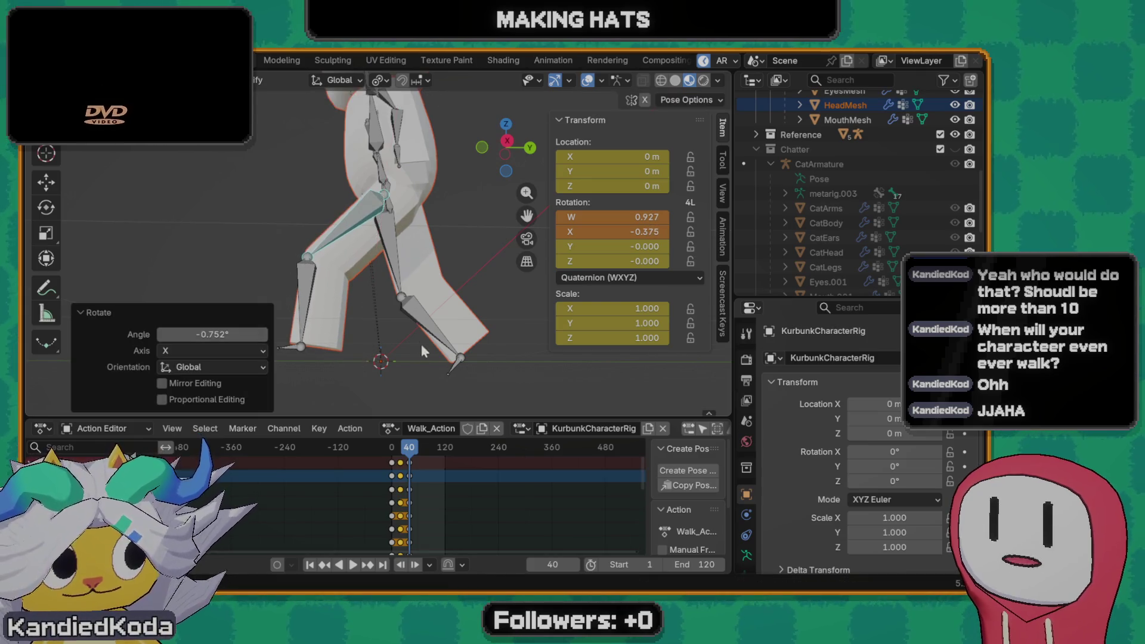
click(445, 333)
key(r)
click(282, 238)
mouse_move(281, 237)
middle_down()
mouse_move(377, 264)
mouse_move(363, 294)
middle_up()
click(380, 264)
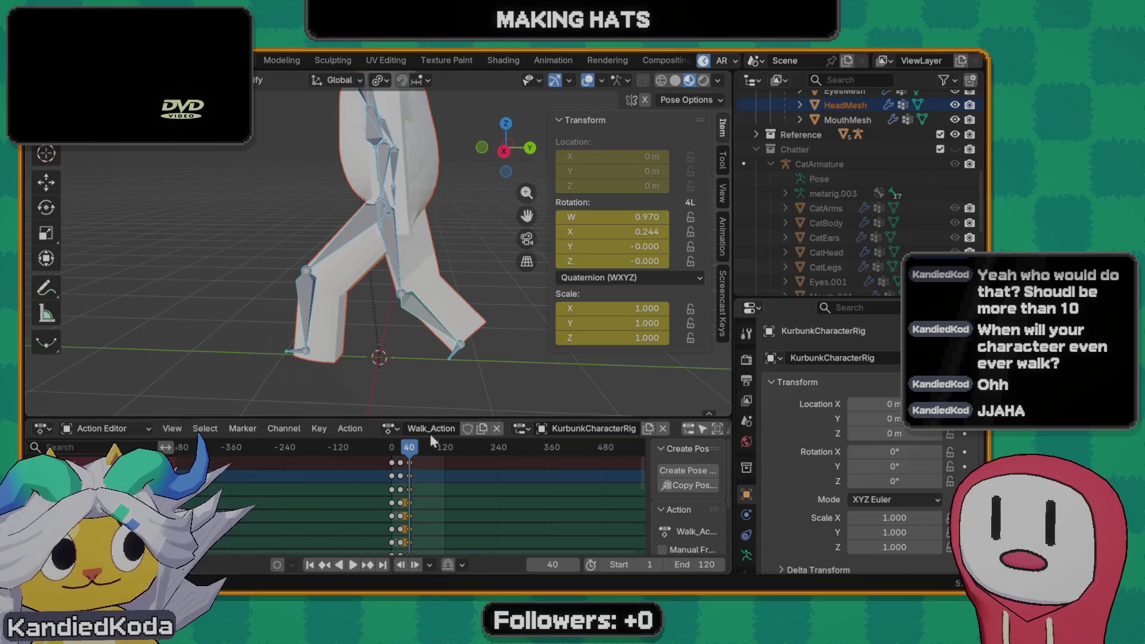
- Play the walk cycle from the start and watch it from the front and the side
drag(409, 447, 393, 451)
key(space)
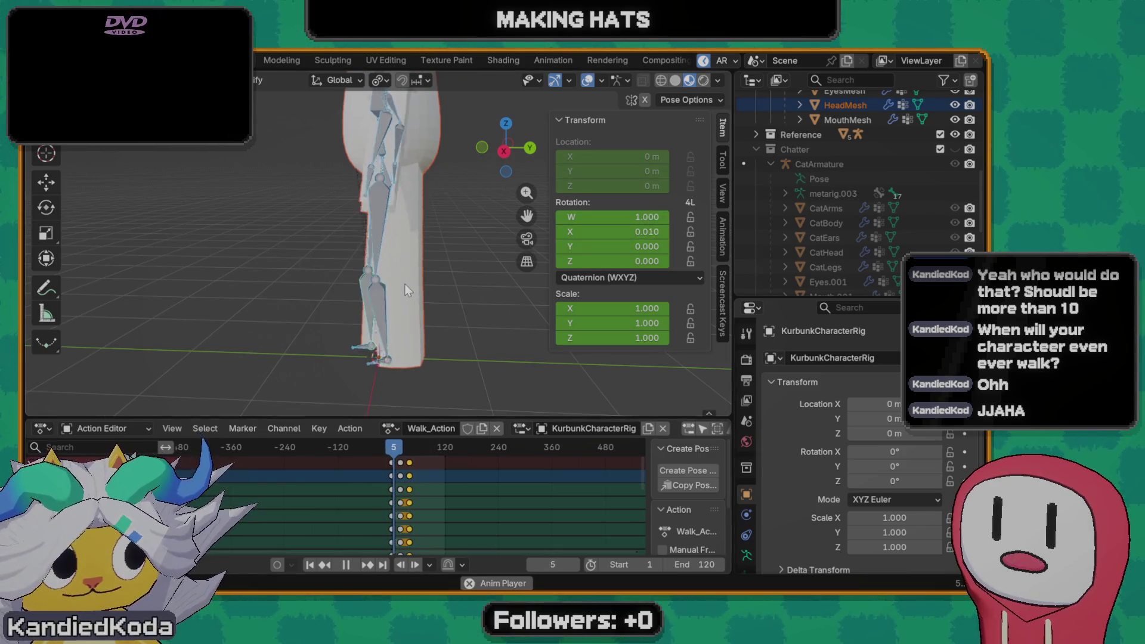
scroll(405, 283, down, 3)
middle_drag(405, 284, 411, 287)
middle_drag(510, 276, 433, 286)
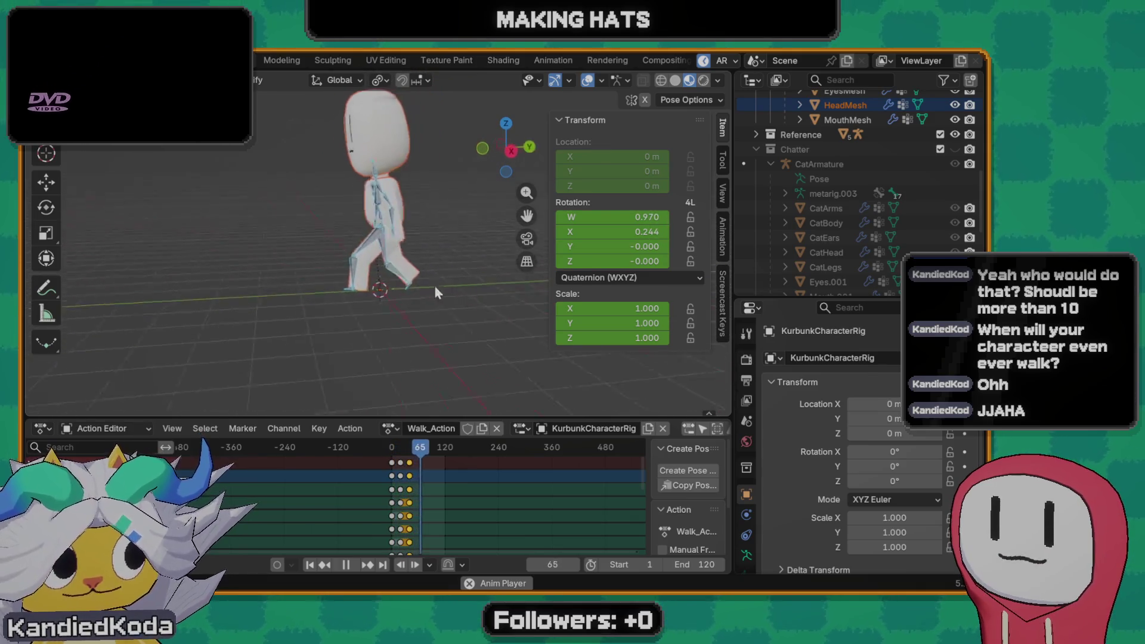
key(space)
- Replay the walk from frame 1, reviewing it in three-quarter views and scrubbing through the poses
drag(428, 453, 393, 454)
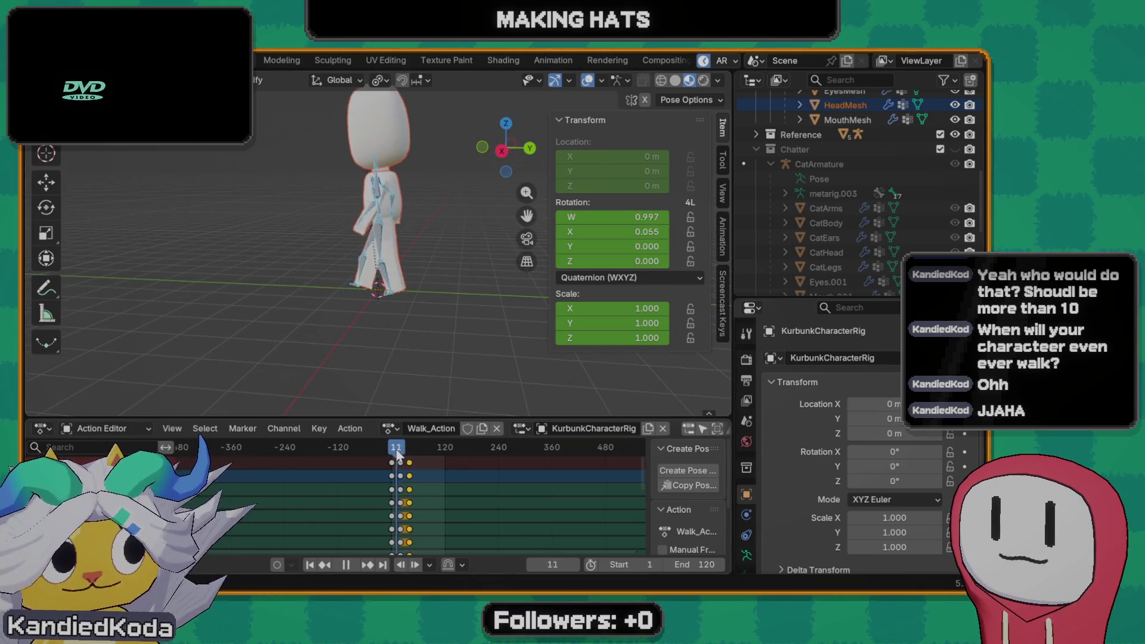
key(space)
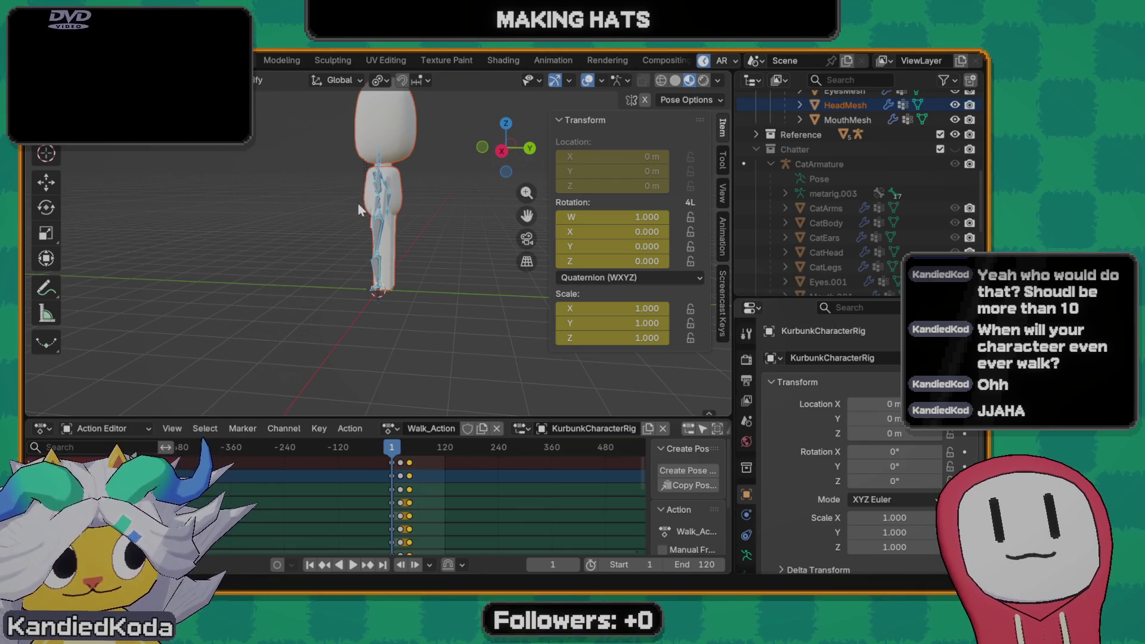
scroll(380, 238, up, 3)
mouse_move(380, 239)
middle_down()
mouse_move(549, 244)
mouse_move(341, 238)
mouse_move(345, 194)
middle_up()
middle_drag(418, 227, 414, 227)
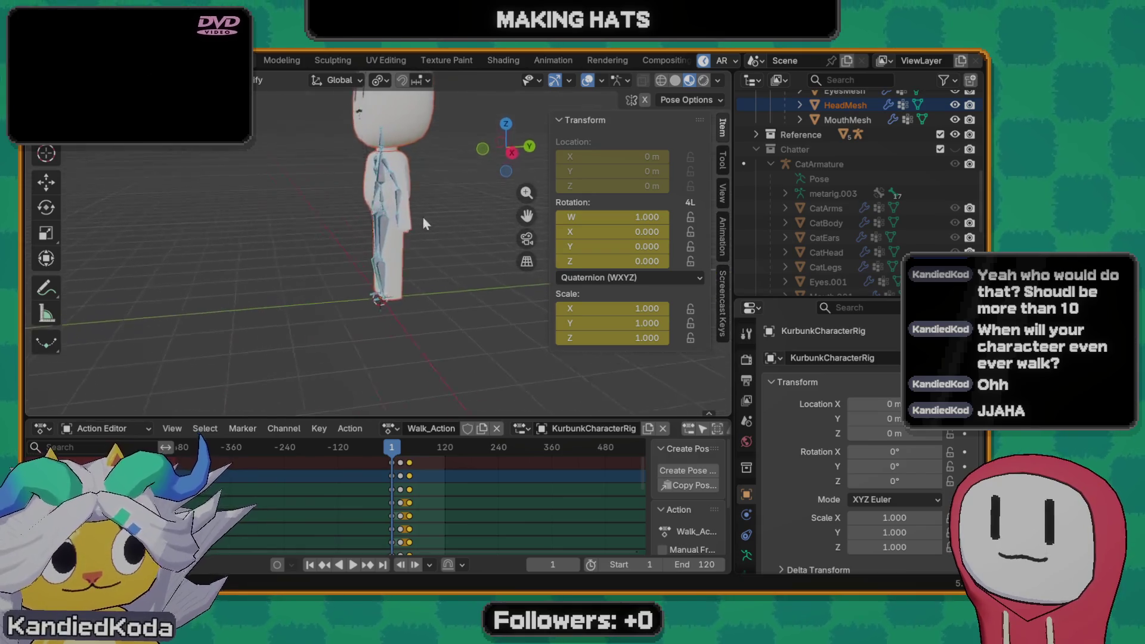
key(space)
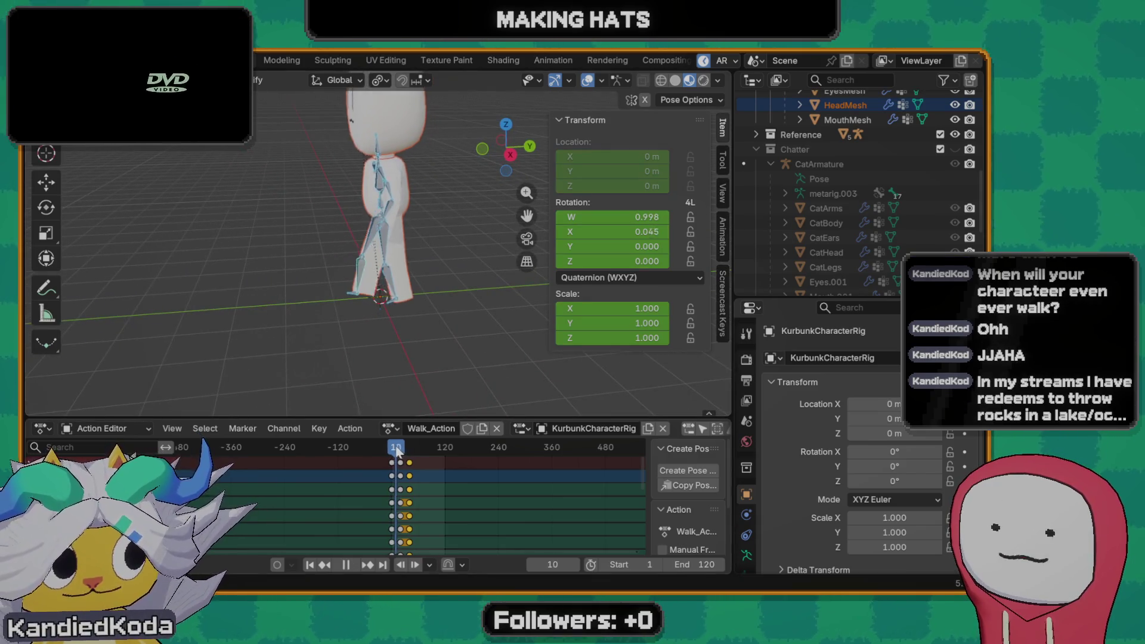
mouse_move(408, 450)
mouse_down()
mouse_move(392, 450)
mouse_move(403, 459)
mouse_up()
middle_drag(407, 358, 437, 197)
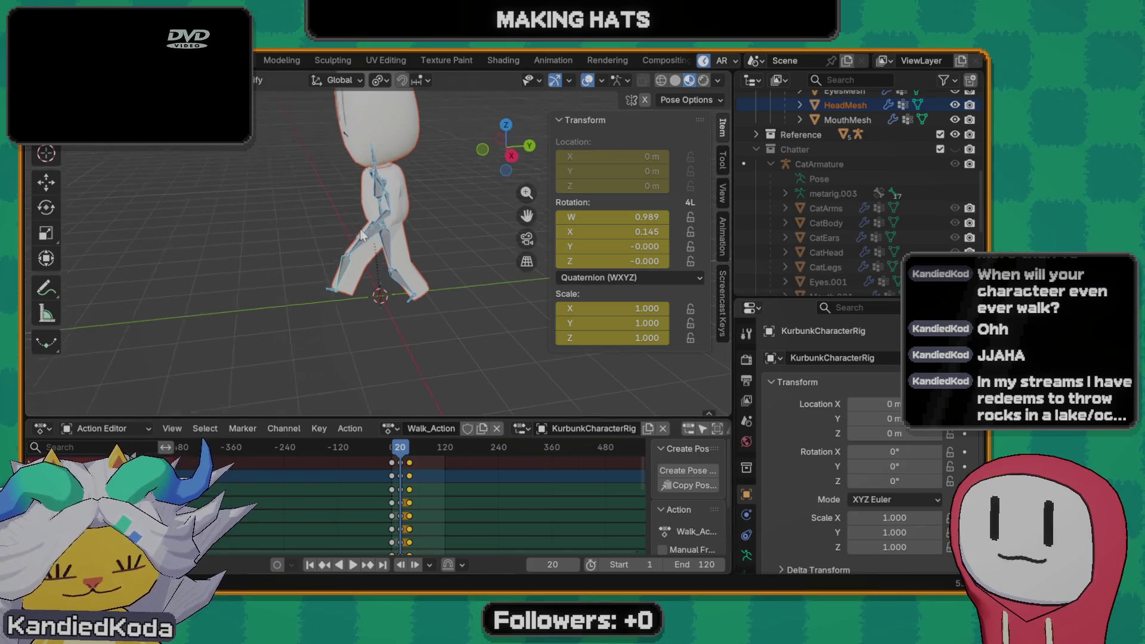
- Give the body bone a slight X rotation at frame 20
click(381, 160)
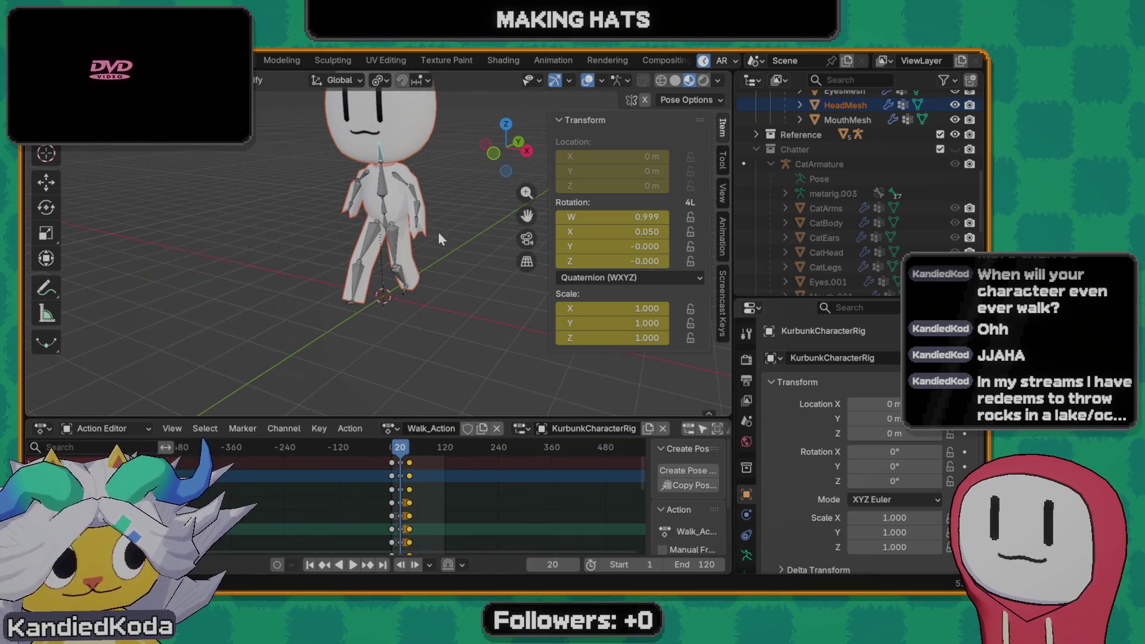
key(r)
key(x)
click(430, 235)
- Add a slight Z twist to the body bone and keyframe the pose at frame 20
key(r)
key(z)
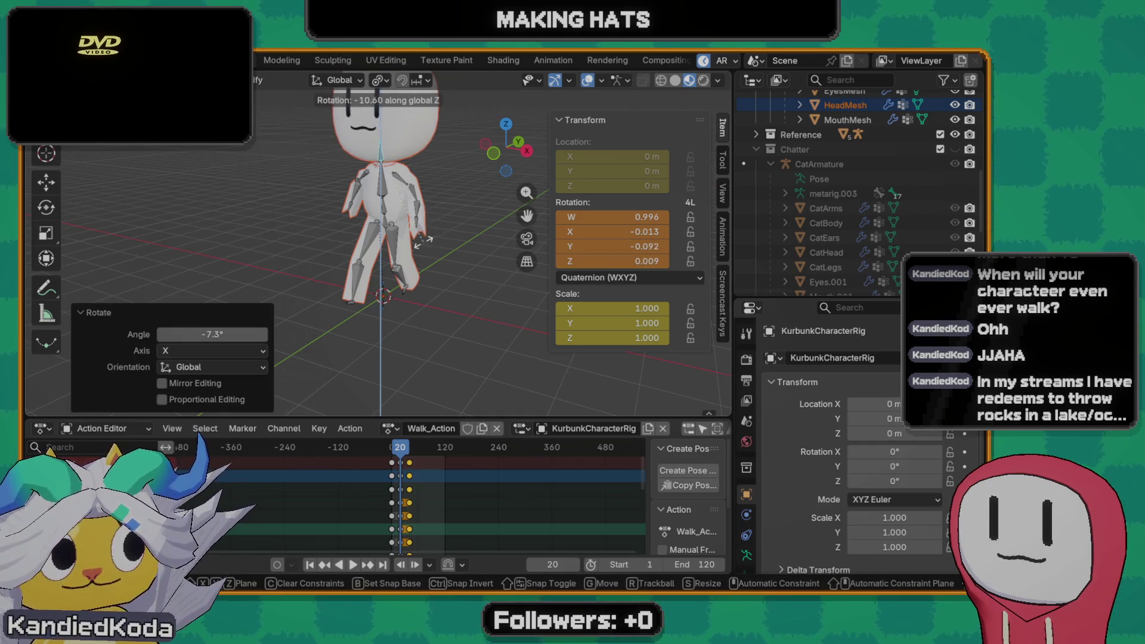
click(429, 241)
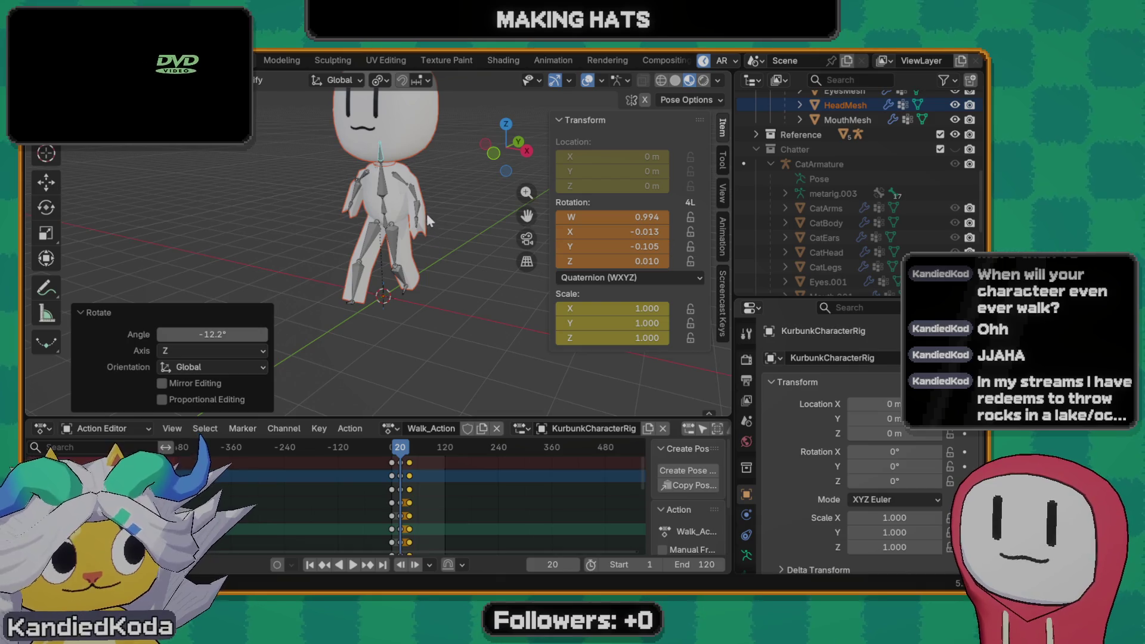
key(i)
- At frame 40 rotate the body bone around X and Z and keyframe that pose too
drag(404, 450, 411, 450)
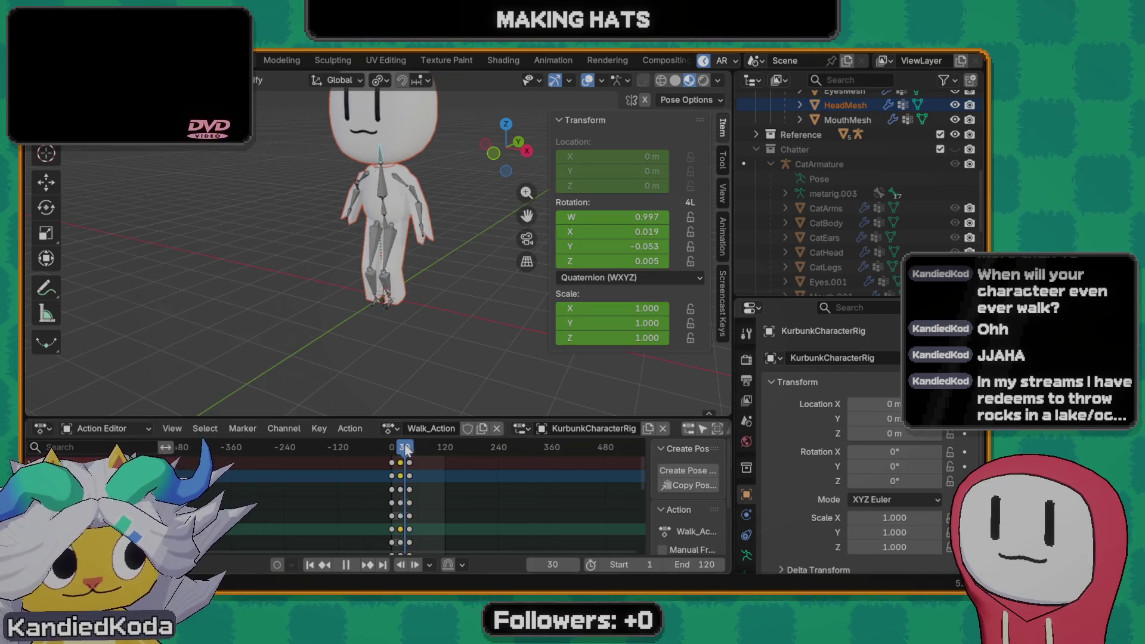
key(r)
key(x)
click(406, 166)
key(r)
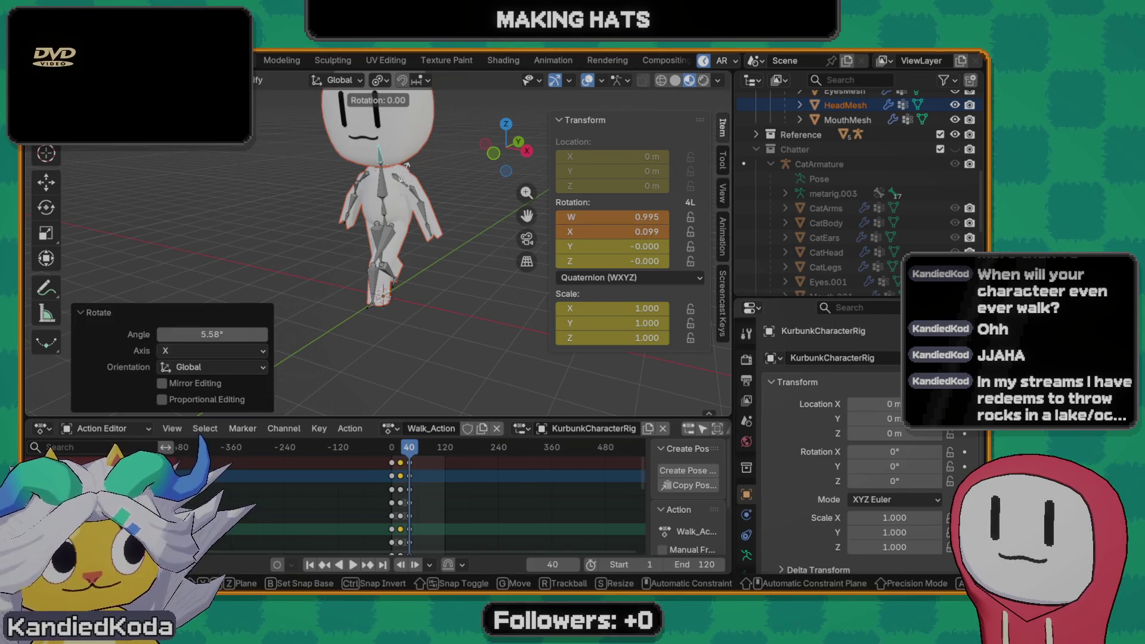
key(z)
click(419, 170)
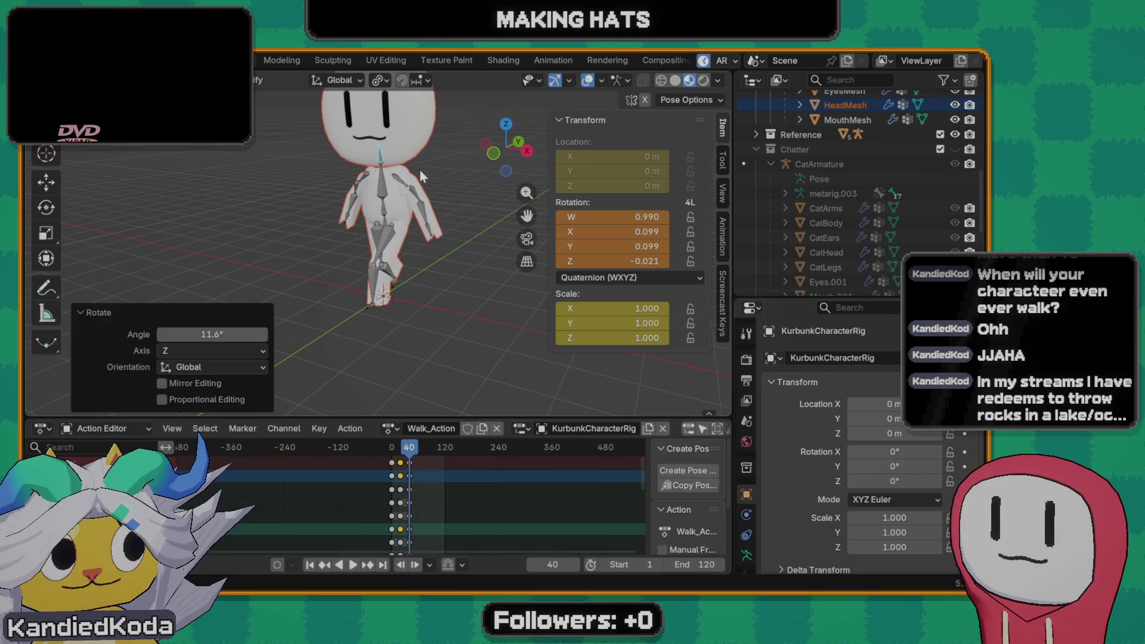
key(i)
- Replay the walk cycle to check the body twist, then step forward to frame 21
key(space)
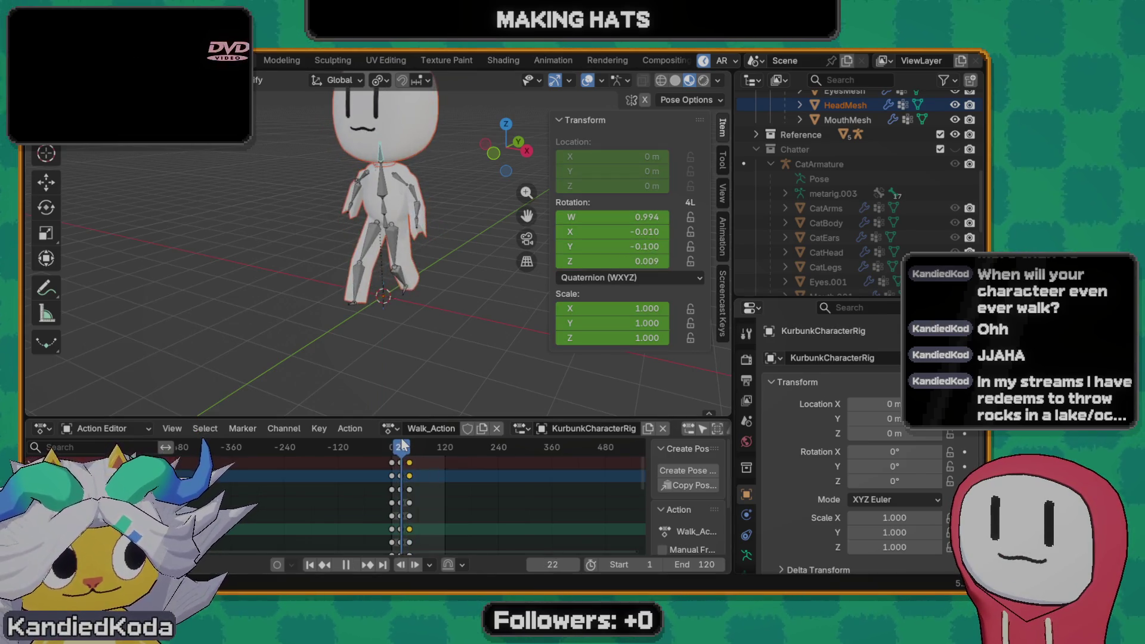
key(space)
key(shift+ctrl+space)
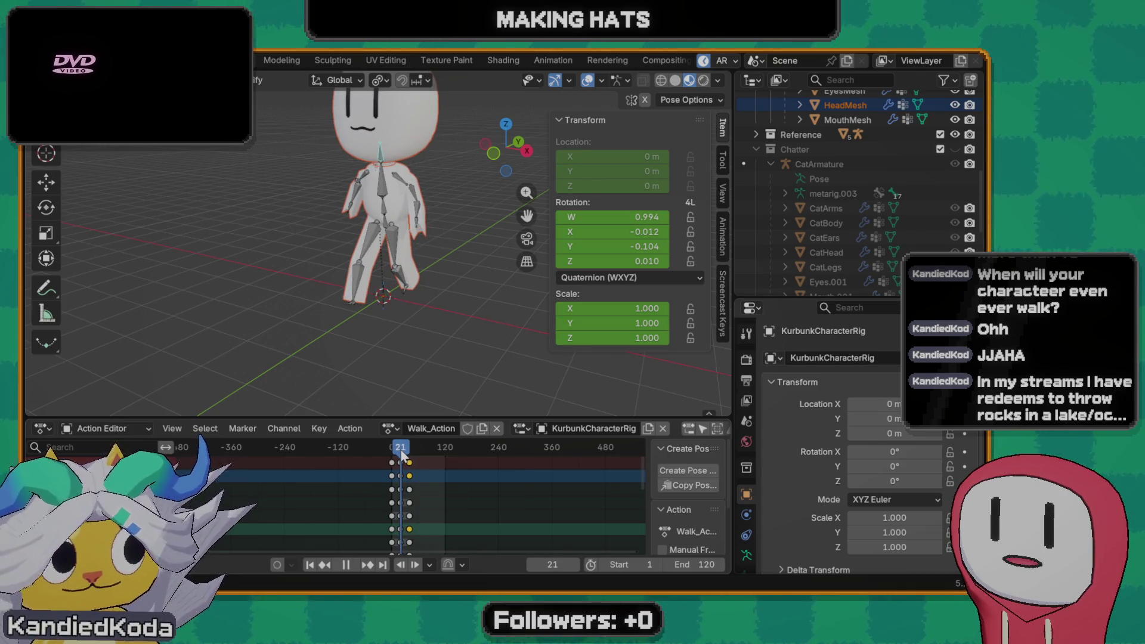
key(space)
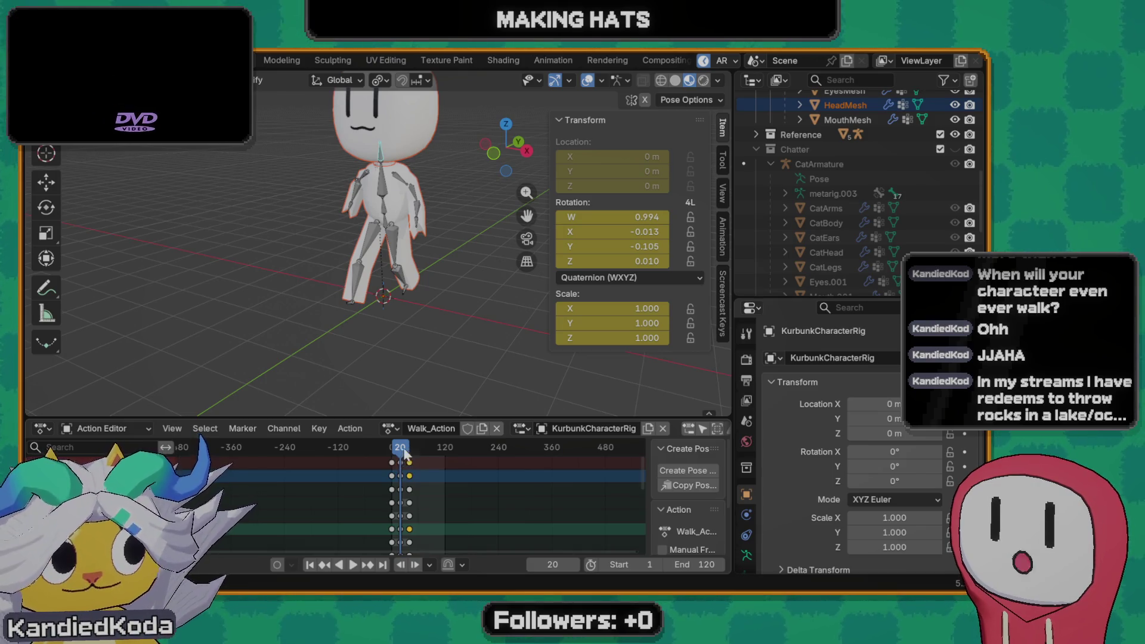
key(Right)
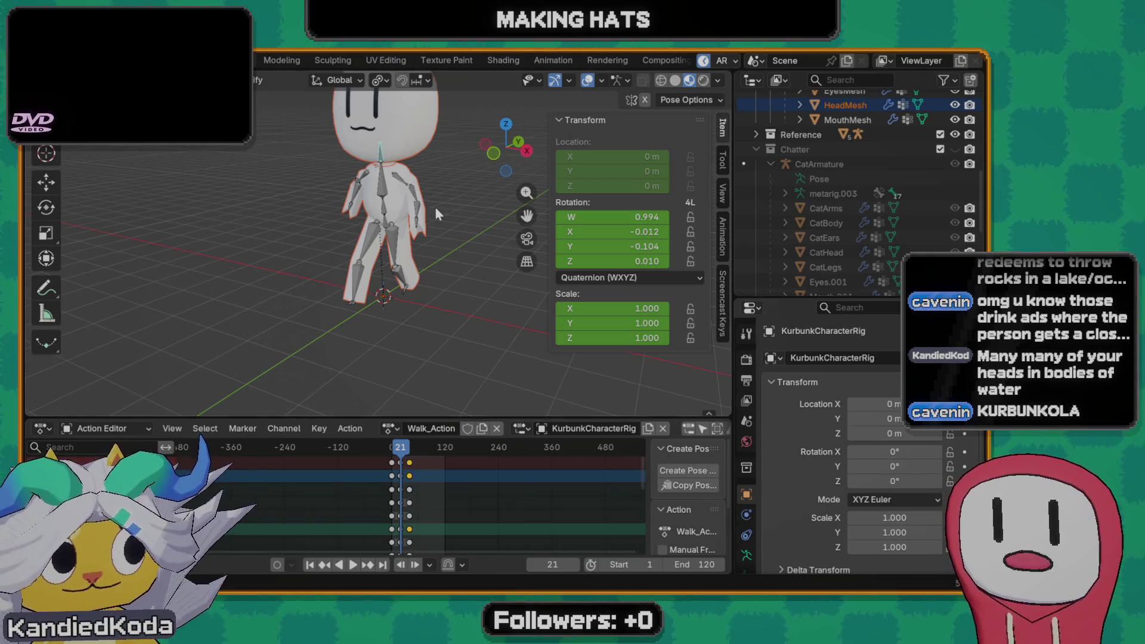
scroll(435, 213, up, 4)
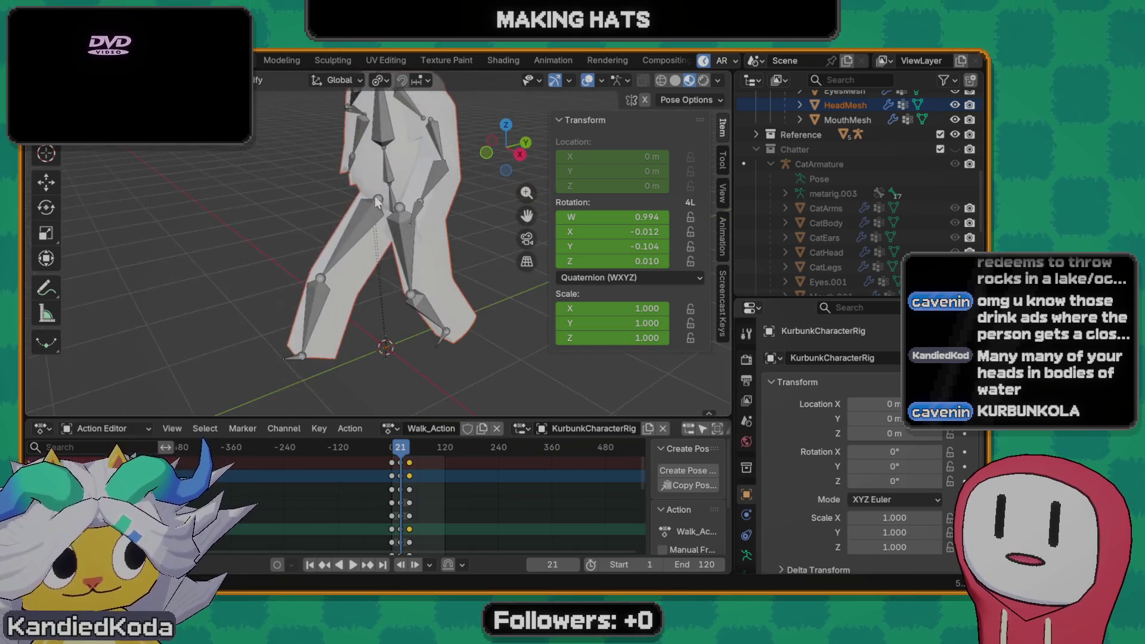
scroll(555, 192, down, 3)
- Snap the starting keyframes to the current frame and shift the frame-21 column earlier
mouse_move(555, 192)
middle_down()
mouse_move(401, 192)
mouse_move(473, 196)
mouse_move(547, 253)
mouse_move(341, 250)
middle_up()
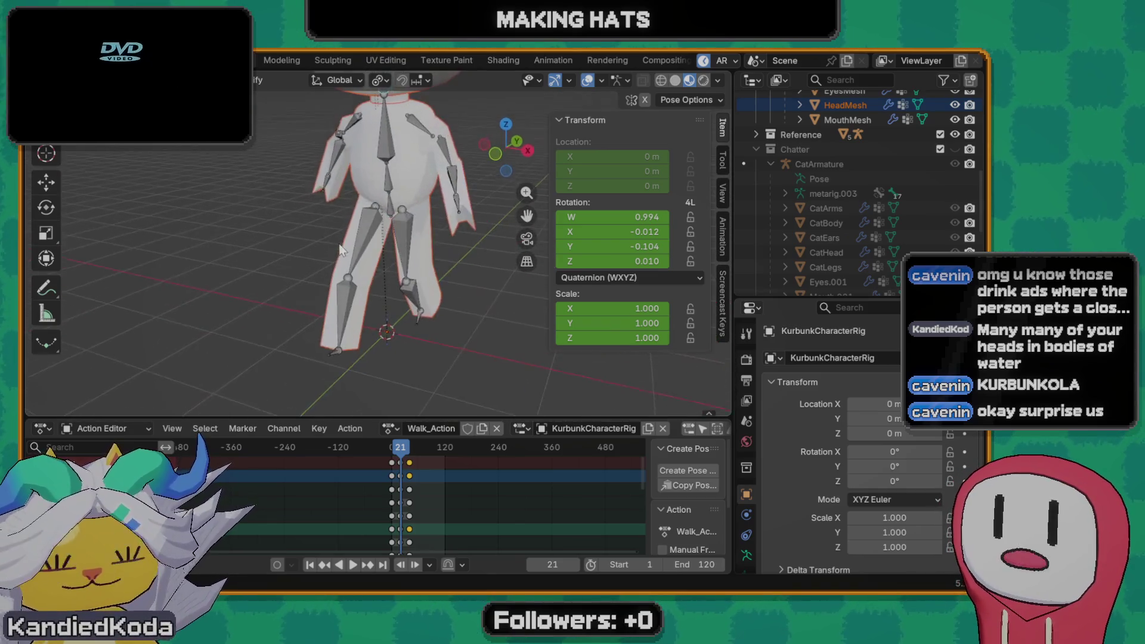
scroll(340, 250, up, 2)
click(392, 464)
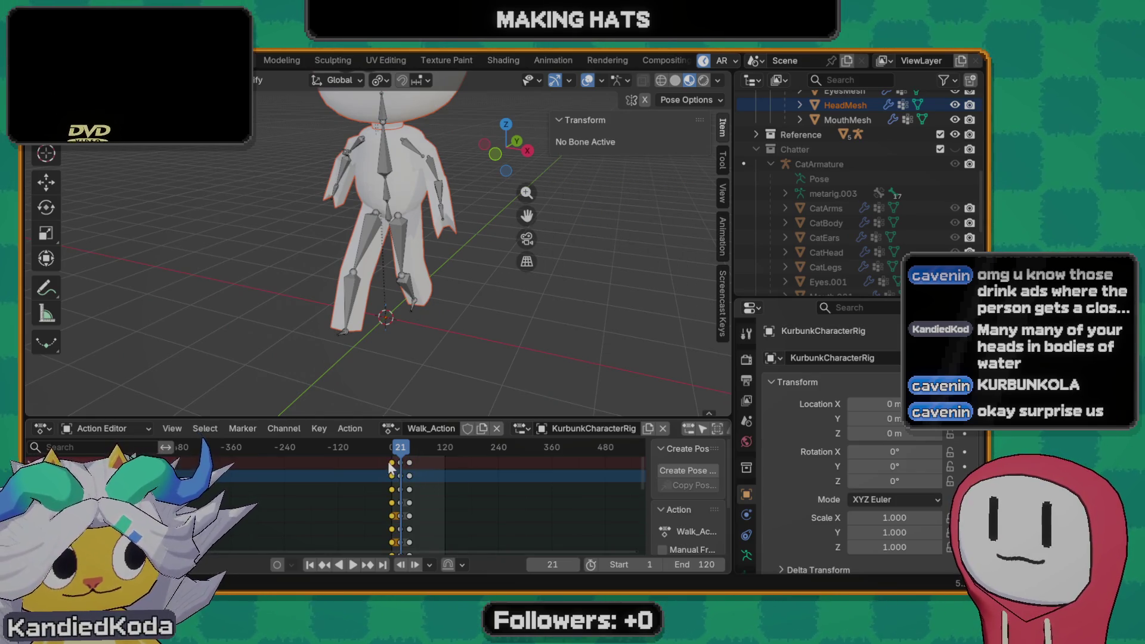
key(shift+s)
click(389, 464)
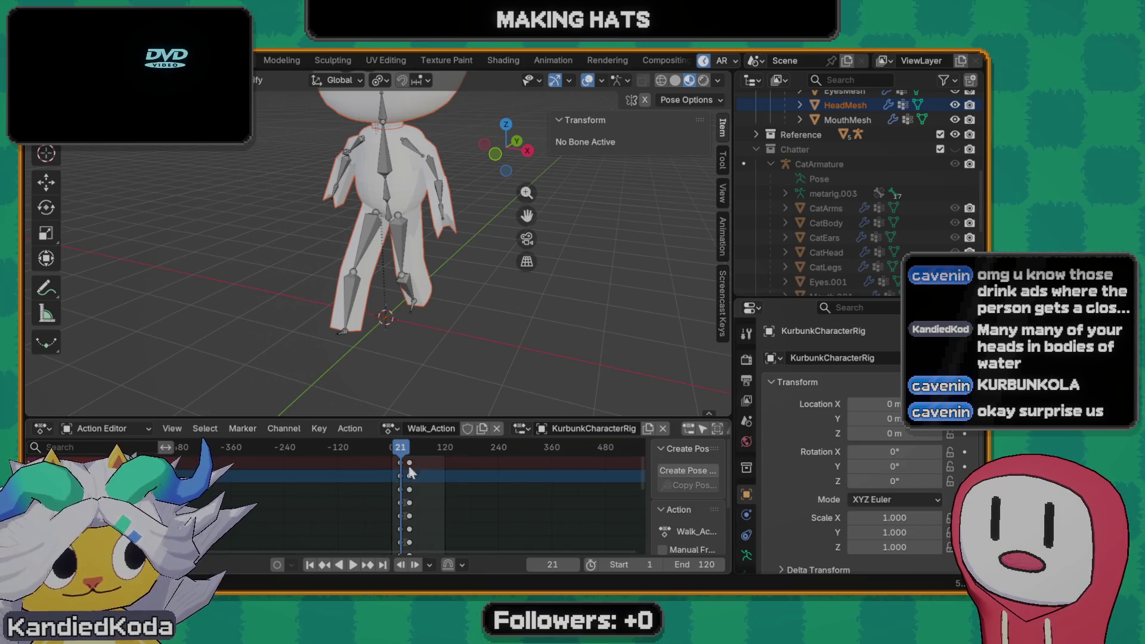
click(410, 477)
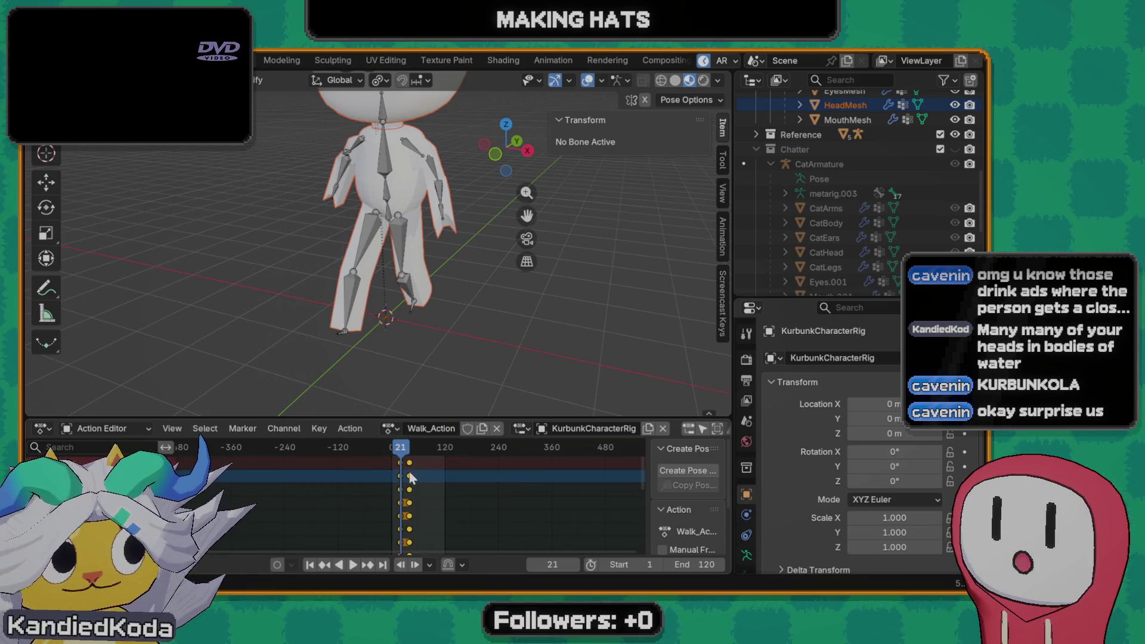
drag(410, 476, 401, 481)
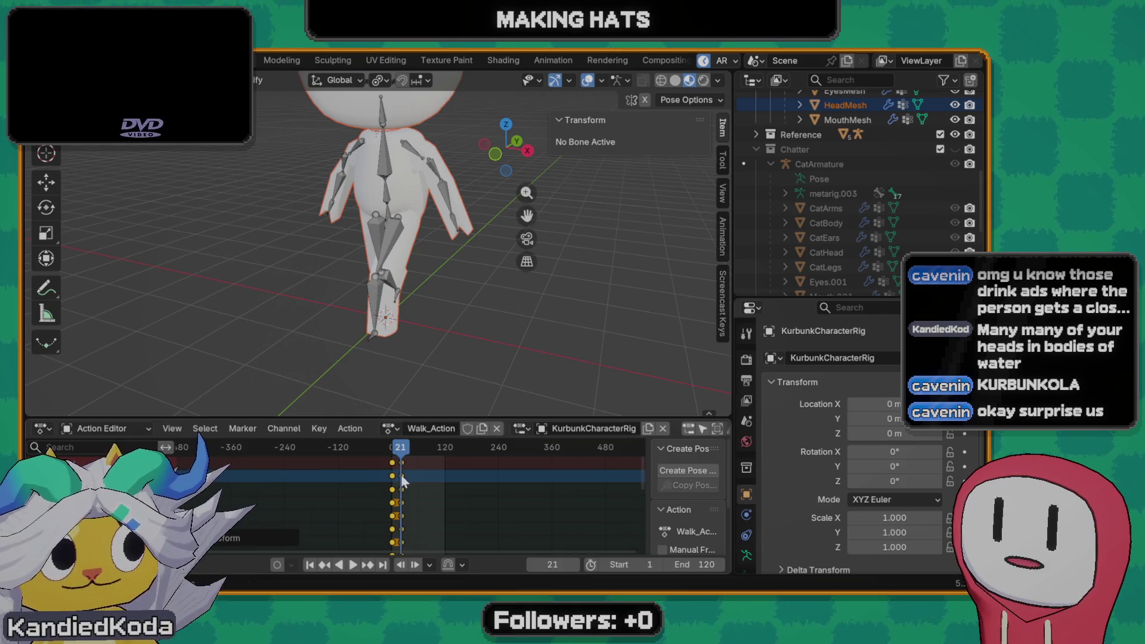
- Check the pose at frame 25 and move all keyframes one frame earlier
key(Down)
scroll(400, 474, up, 2)
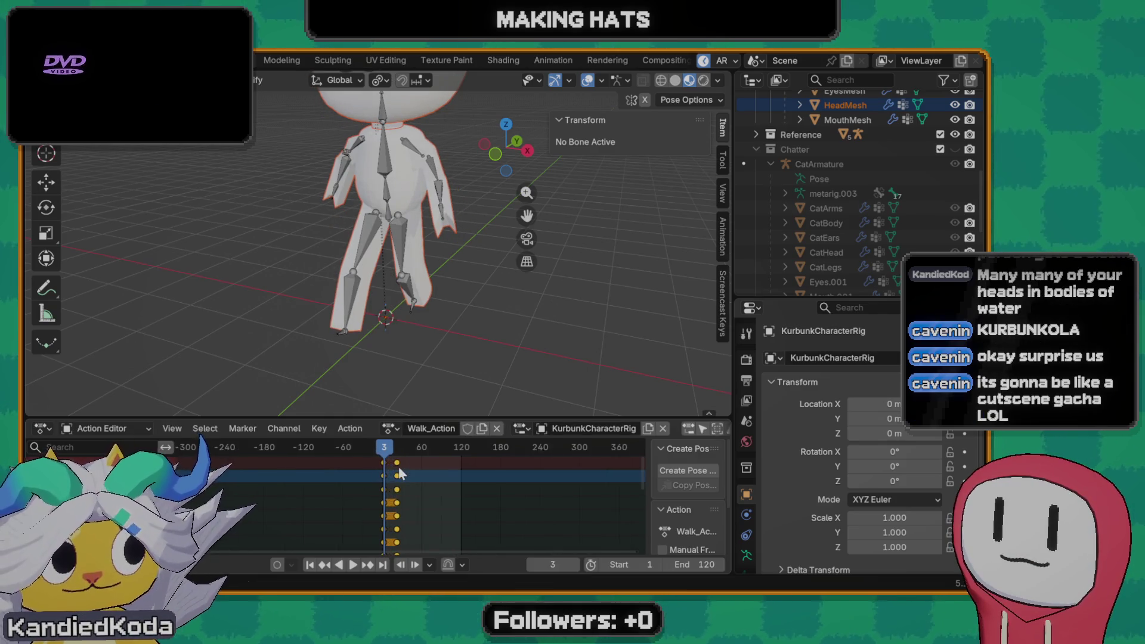
scroll(331, 481, up, 4)
scroll(331, 481, up, 3)
scroll(326, 457, up, 1)
key(Left)
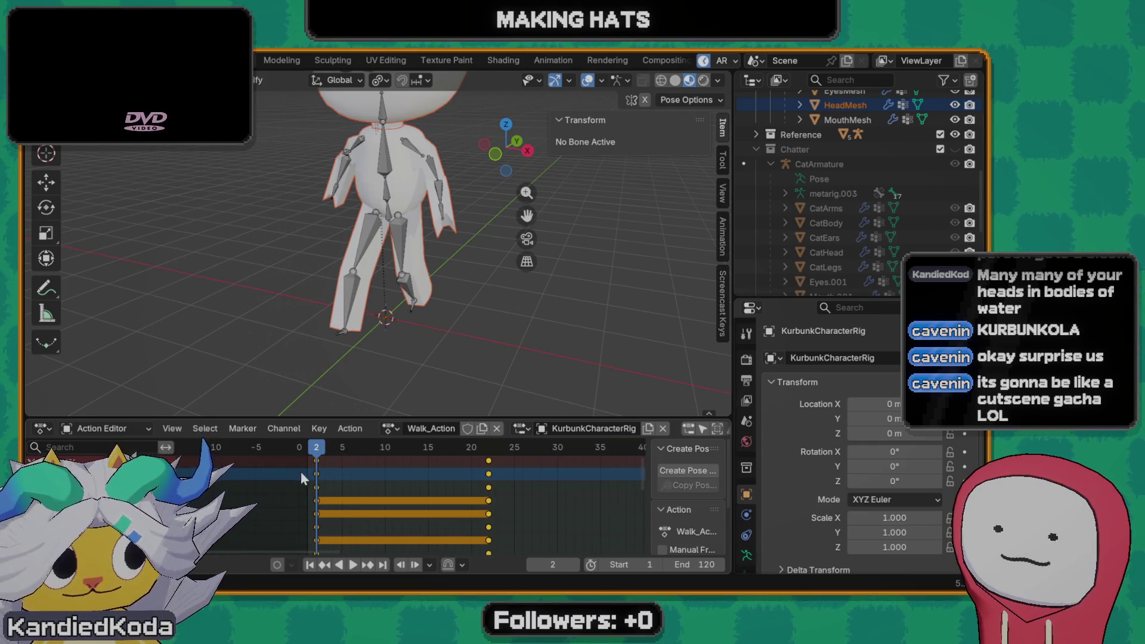
click(514, 448)
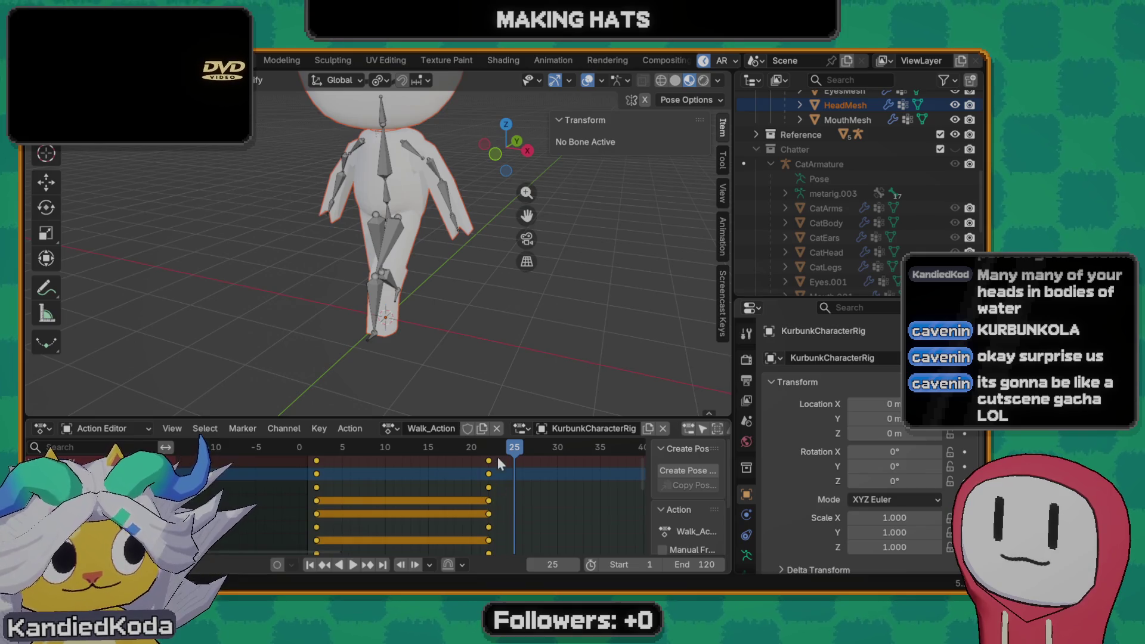
drag(315, 461, 310, 472)
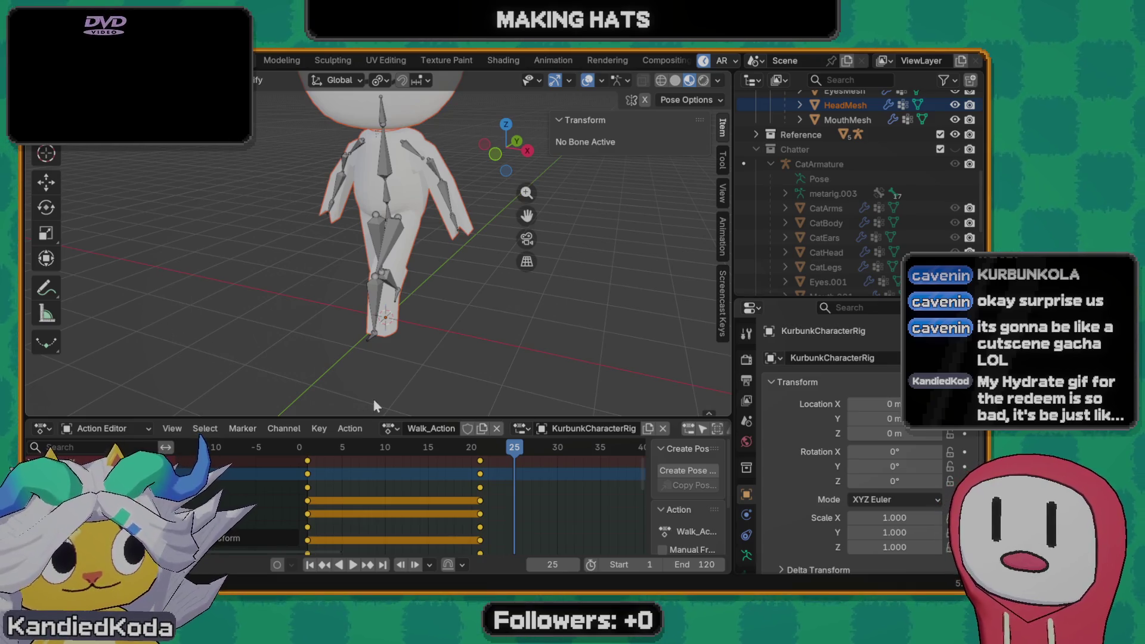
- Play the walk cycle briefly and orbit to a lower, level view of the character
key(space)
mouse_move(519, 448)
mouse_down()
mouse_move(310, 450)
mouse_move(327, 447)
mouse_up()
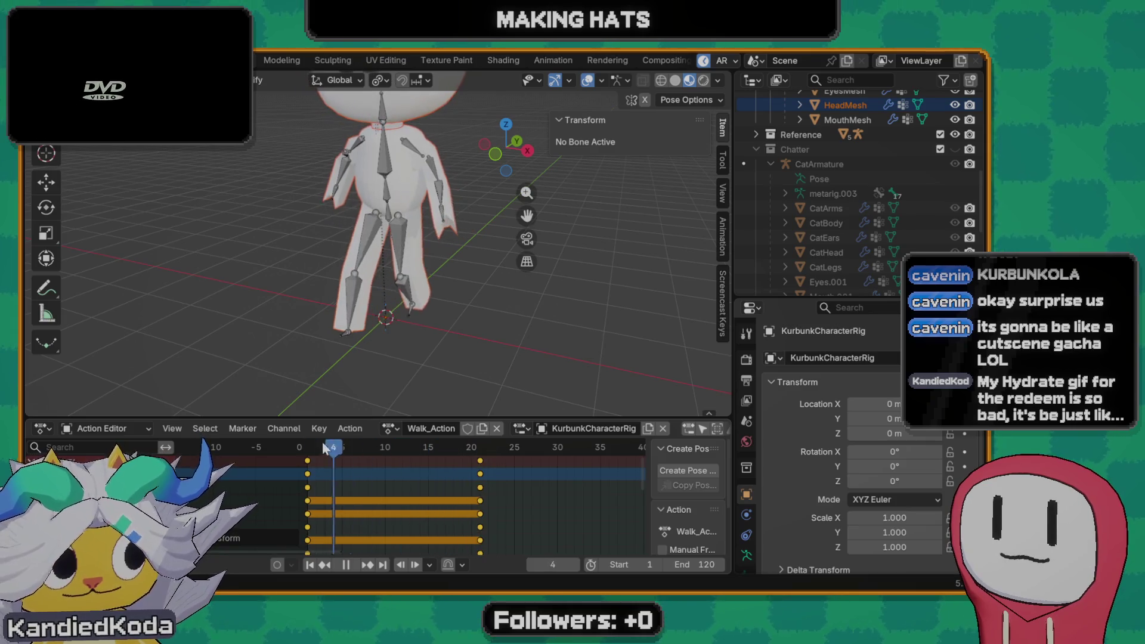
key(space)
scroll(397, 304, down, 2)
scroll(398, 305, down, 1)
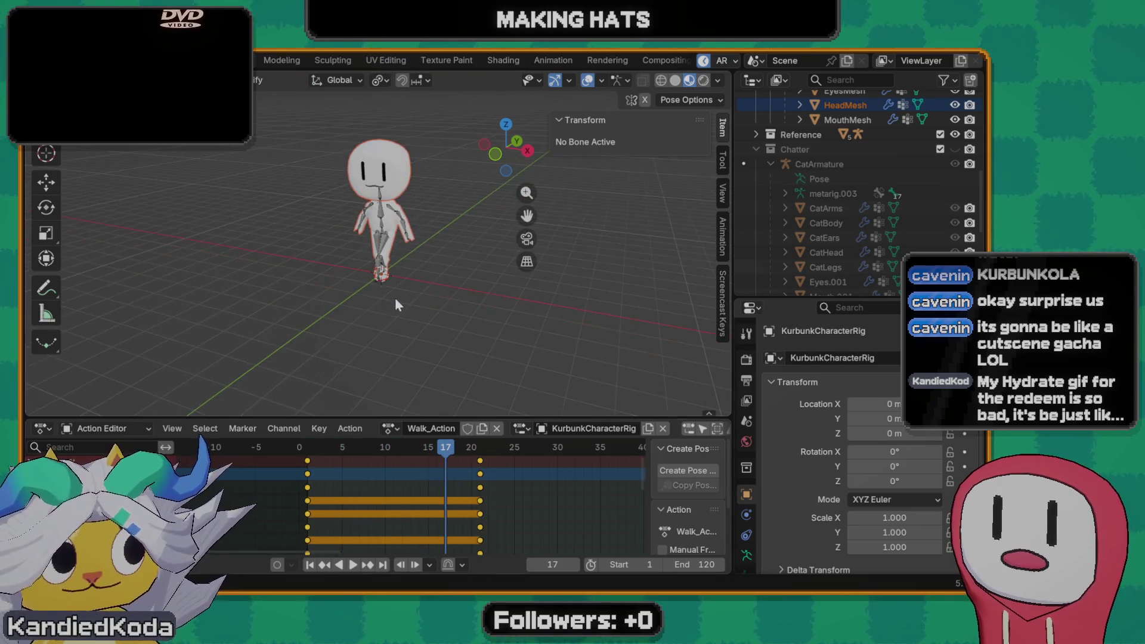
scroll(397, 279, up, 4)
scroll(412, 292, down, 2)
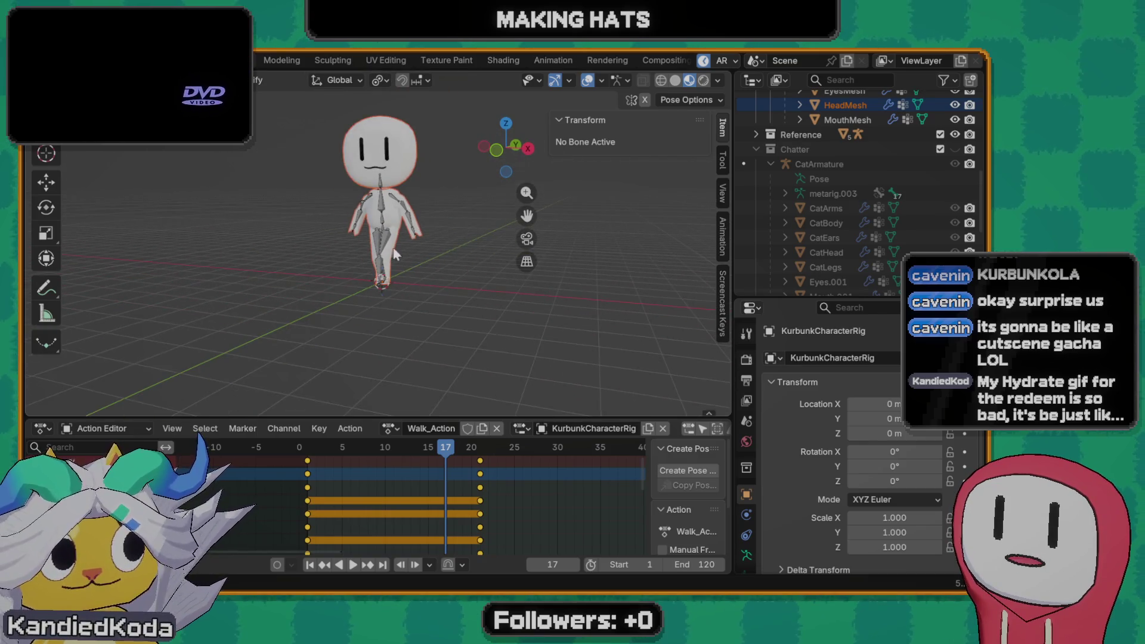
middle_drag(393, 255, 409, 332)
- Replay the walk, scrub through frames 5–20, and return the playhead to frame 1
key(space)
mouse_move(440, 456)
mouse_down()
mouse_move(476, 458)
mouse_move(305, 459)
mouse_move(477, 464)
mouse_move(306, 466)
mouse_move(478, 466)
mouse_move(303, 467)
mouse_move(477, 474)
mouse_move(306, 452)
mouse_up()
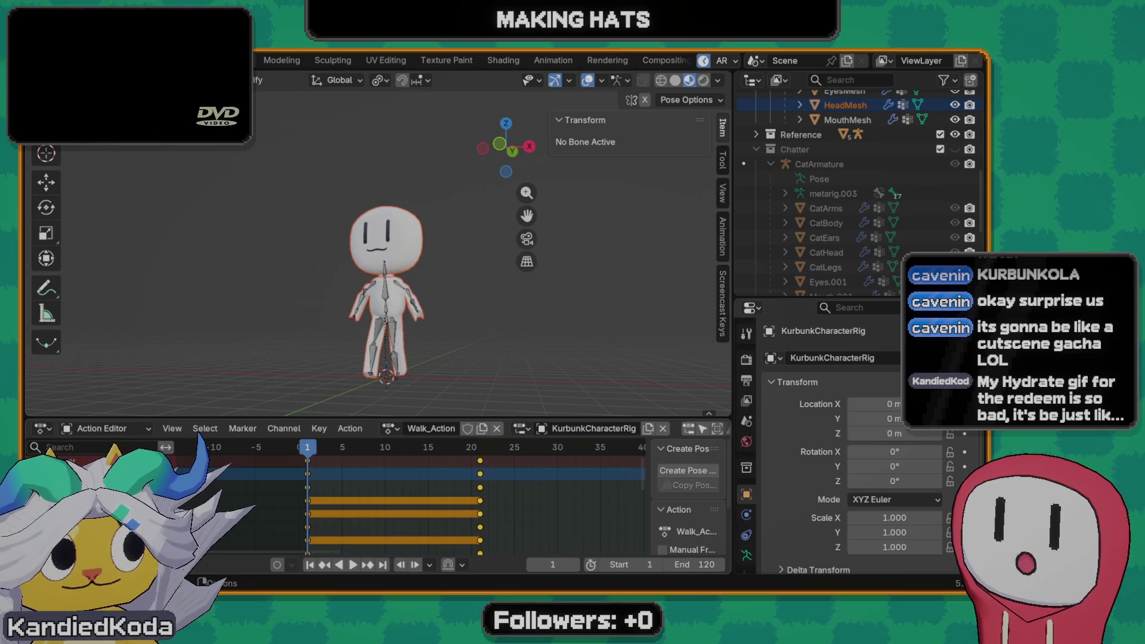
key(space)
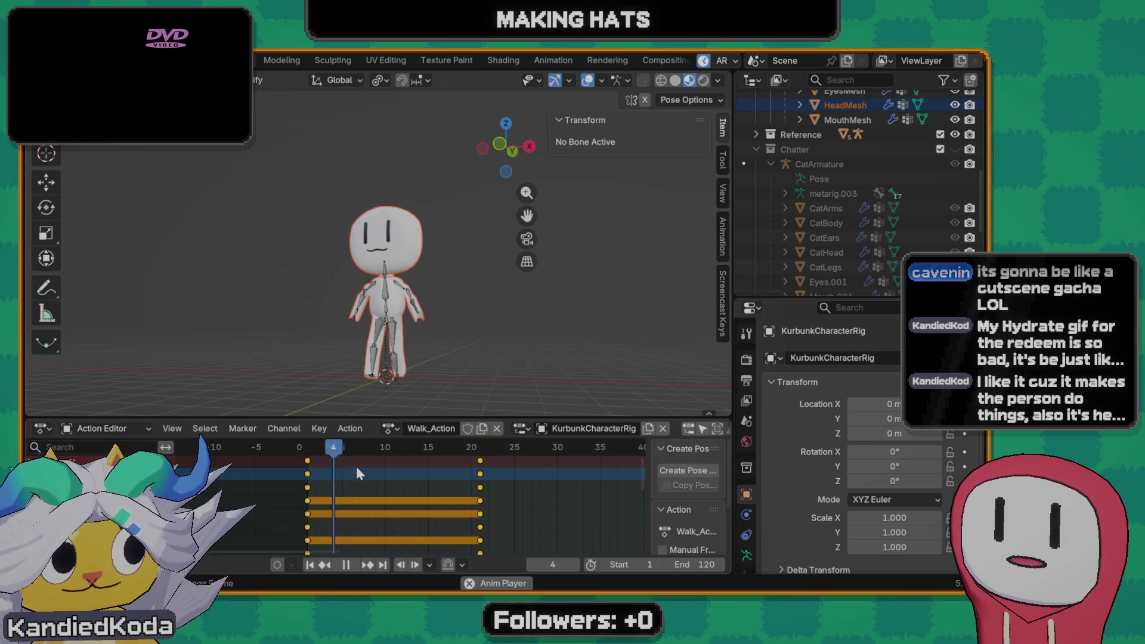
click(307, 452)
- Switch the animation area to the Graph Editor and select every bone of the rig
key(space)
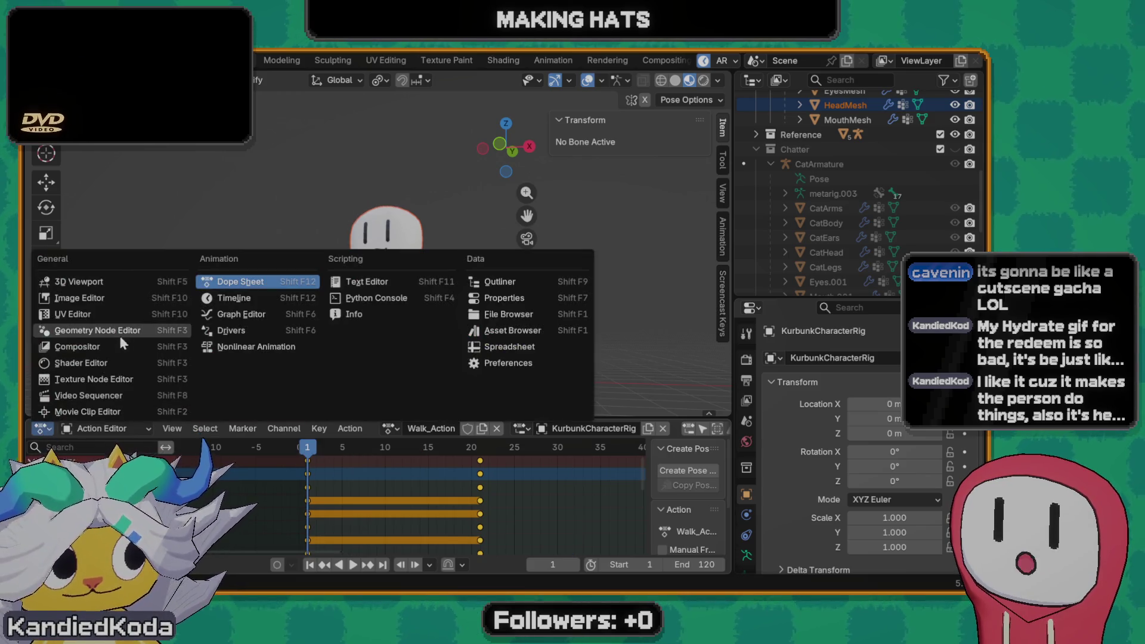
click(234, 315)
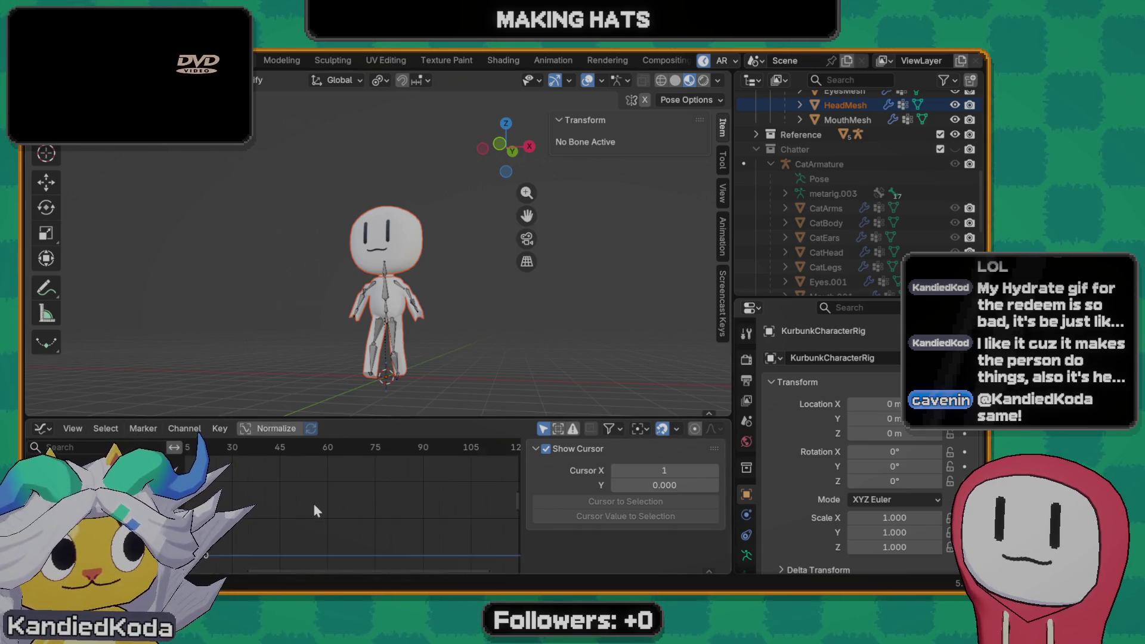
key(Home)
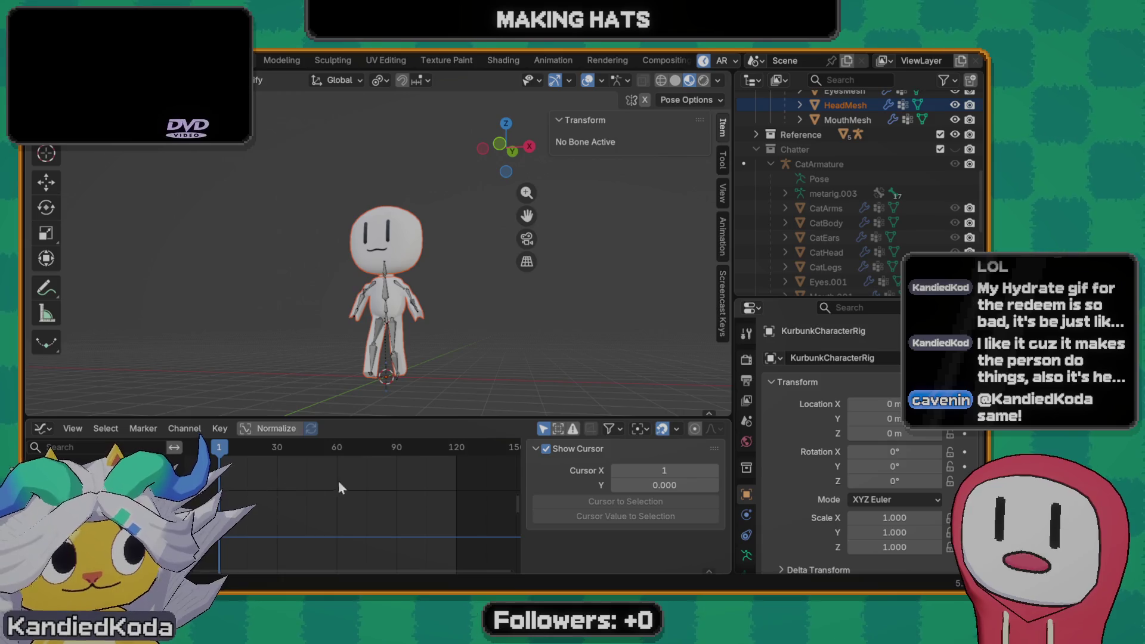
click(420, 329)
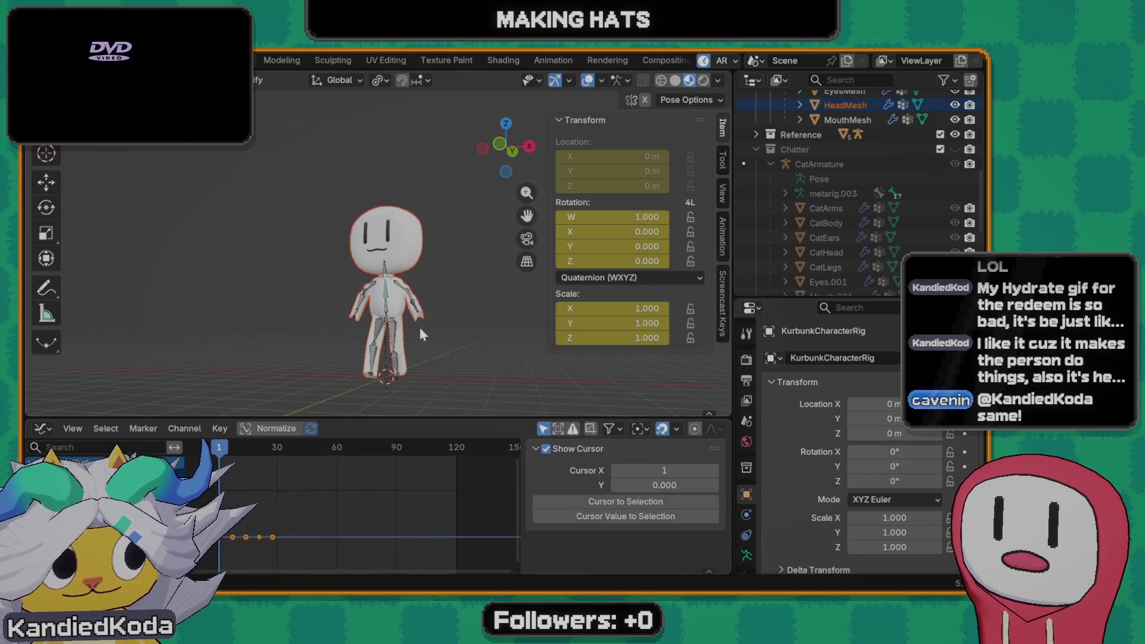
key(a)
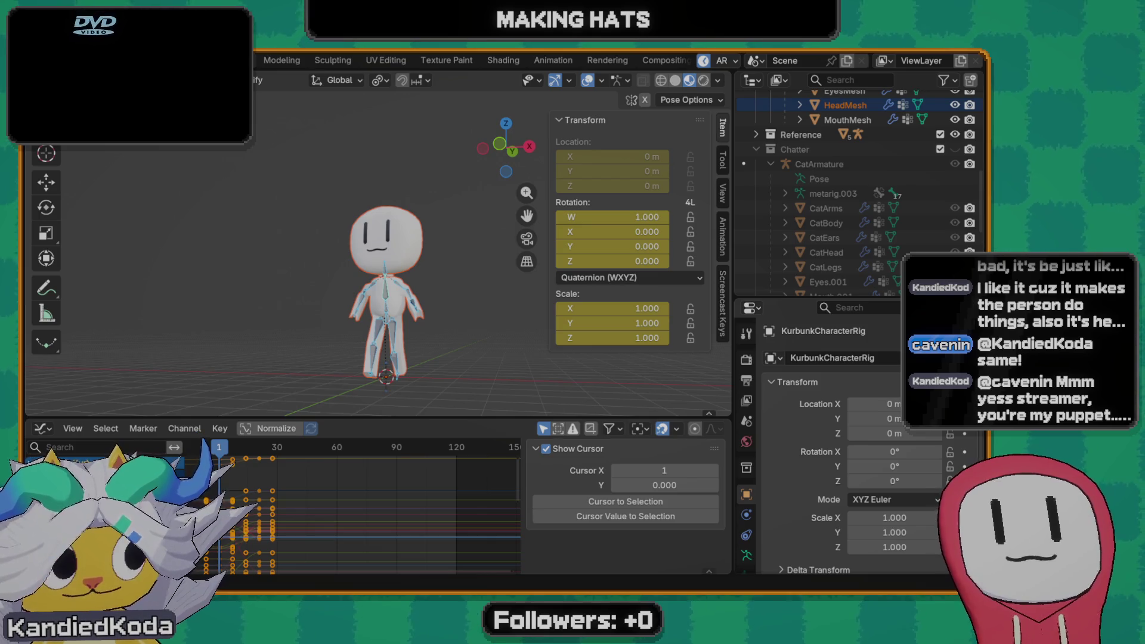
- View the character side-on and make all the bone curves fully visible in the Graph Editor
middle_drag(406, 321, 486, 349)
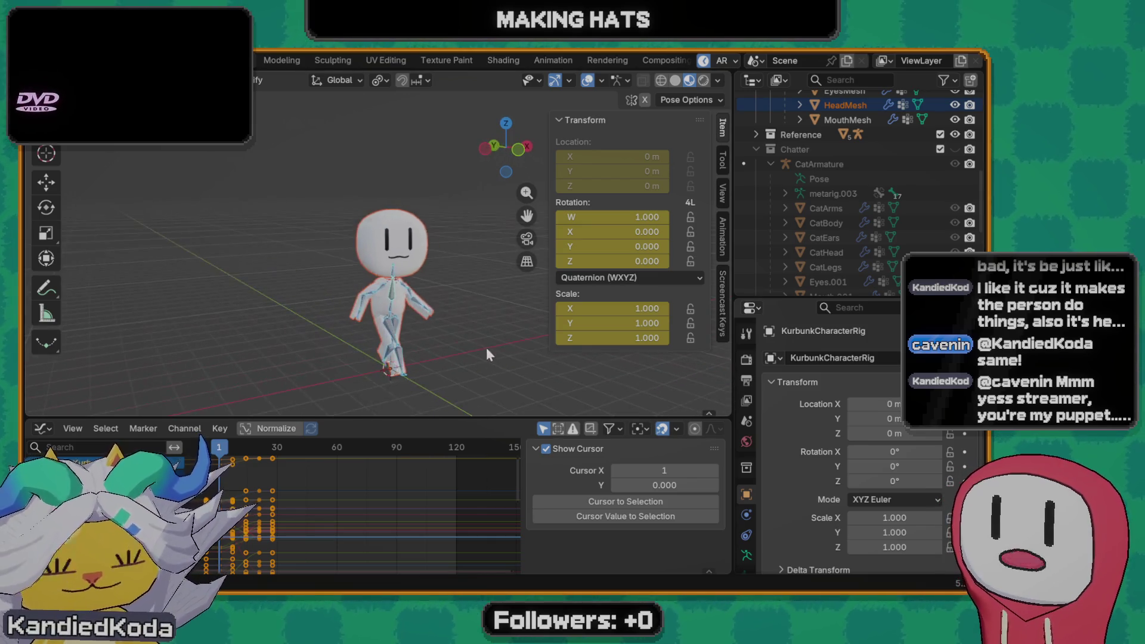
middle_drag(454, 300, 397, 284)
scroll(398, 283, up, 4)
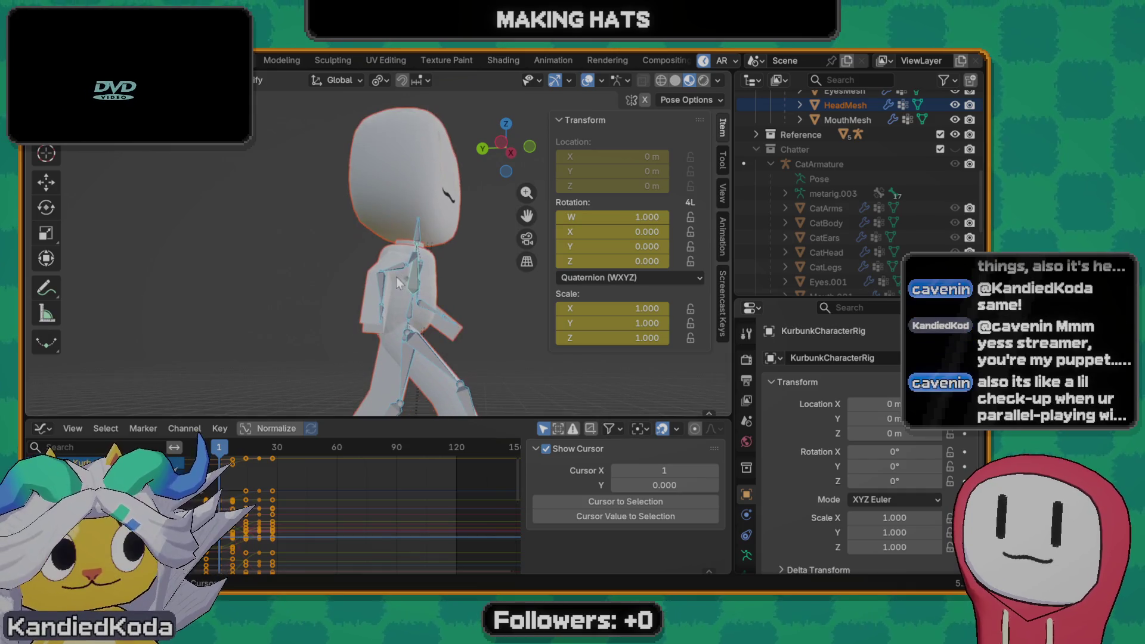
scroll(295, 479, down, 3)
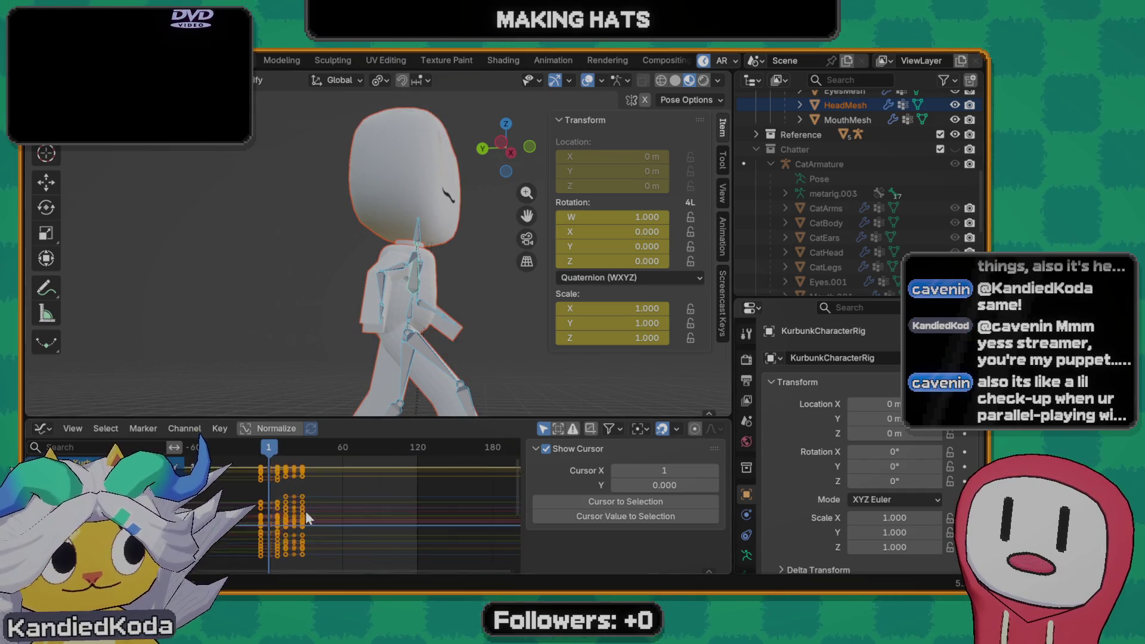
scroll(286, 518, up, 5)
scroll(347, 492, down, 2)
scroll(351, 487, down, 2)
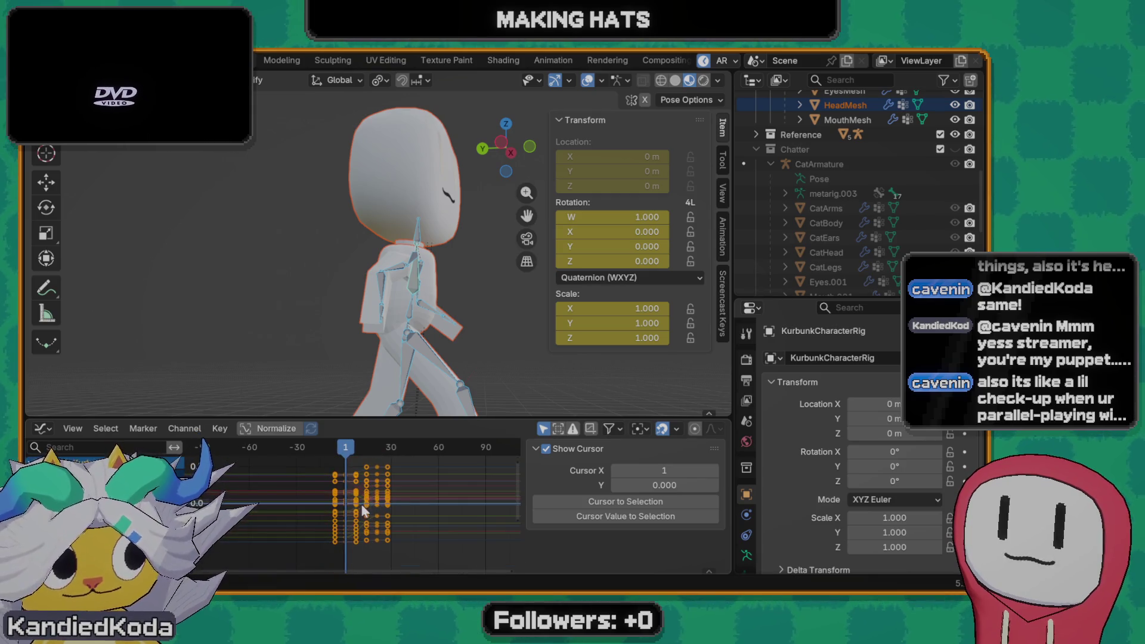
scroll(358, 516, up, 1)
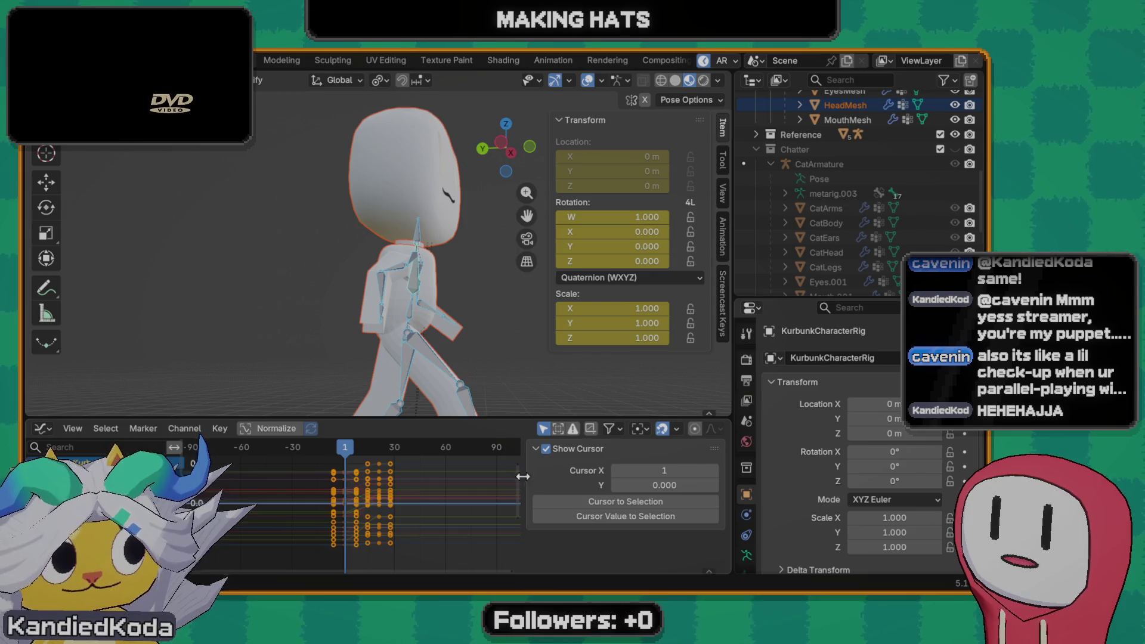
click(535, 448)
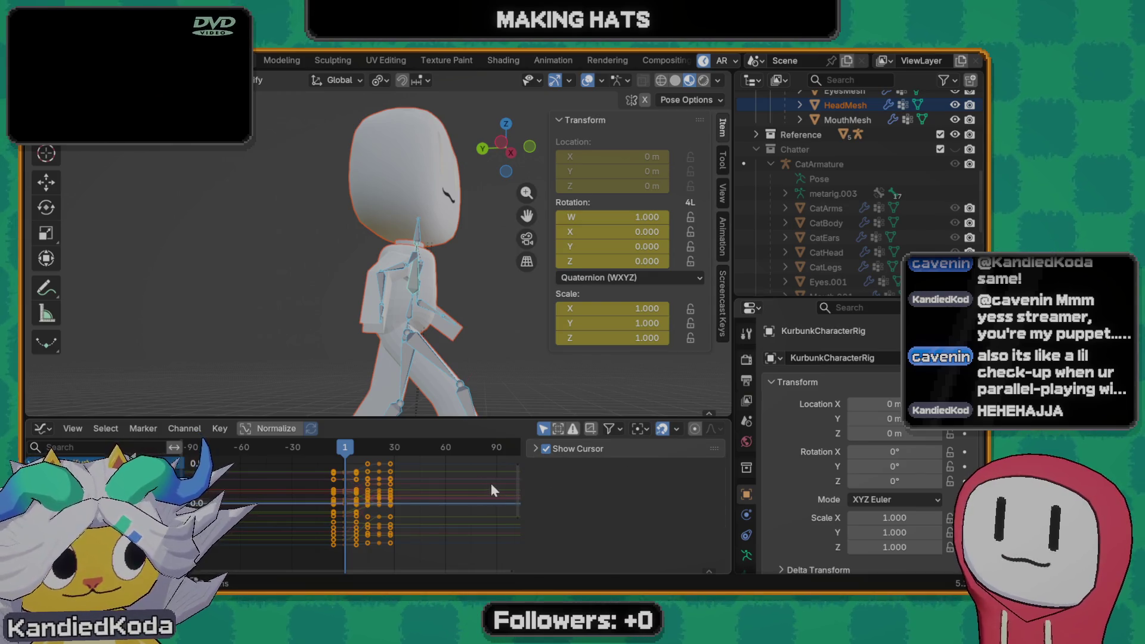
click(537, 454)
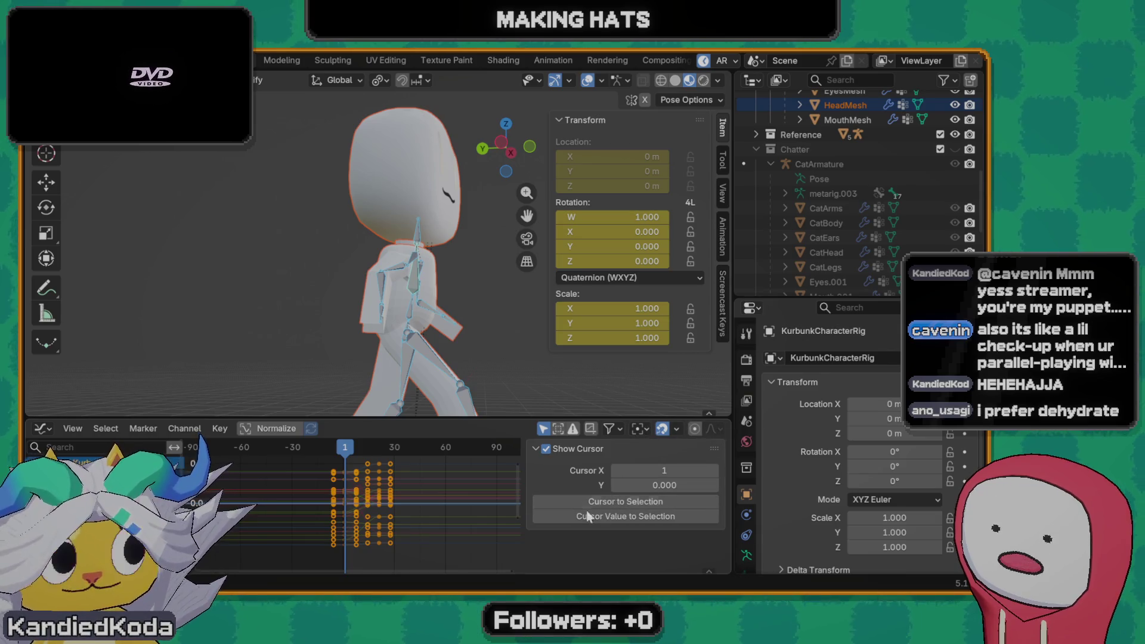
key(a)
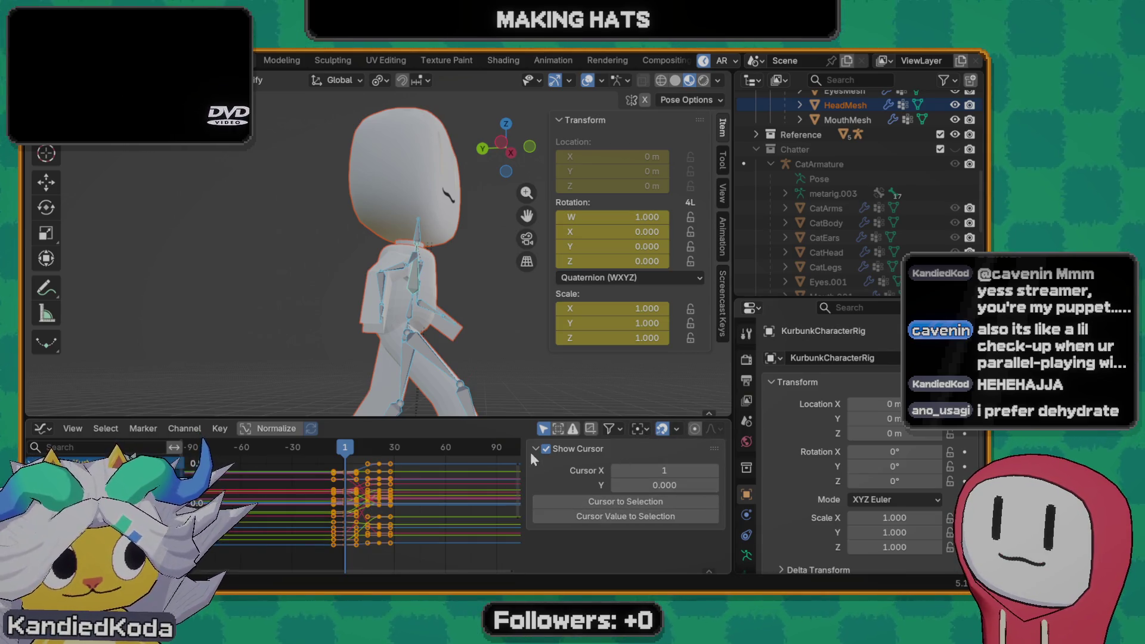
click(534, 448)
key(alt+a)
key(a)
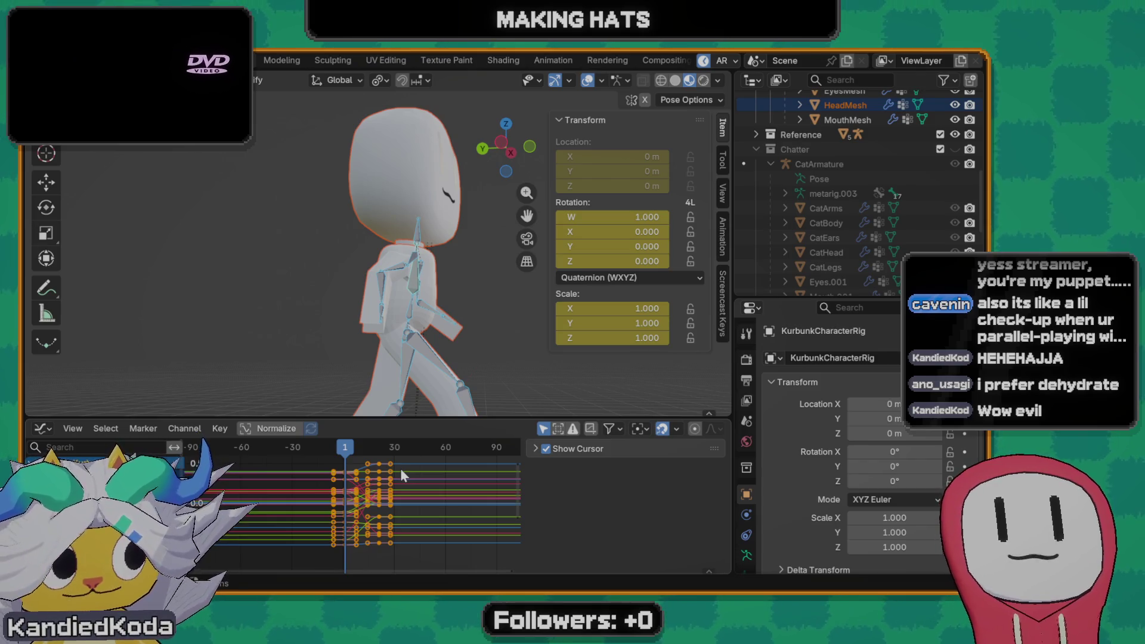
- Hide the Graph Editor sidebar and zoom in to spread out the keyframes
key(n)
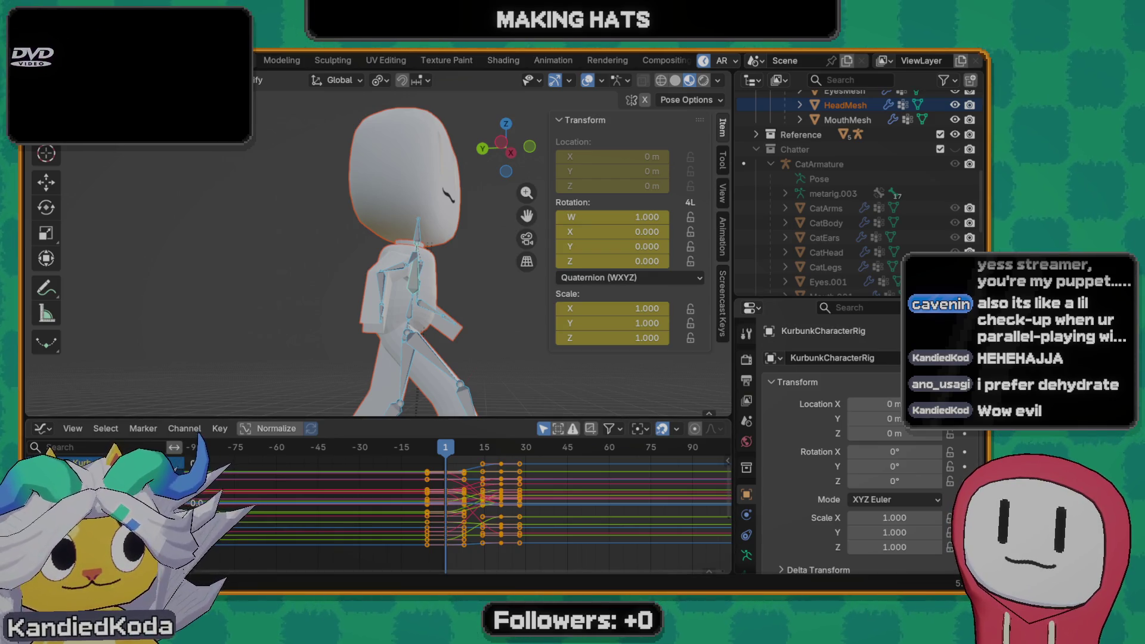
key(n)
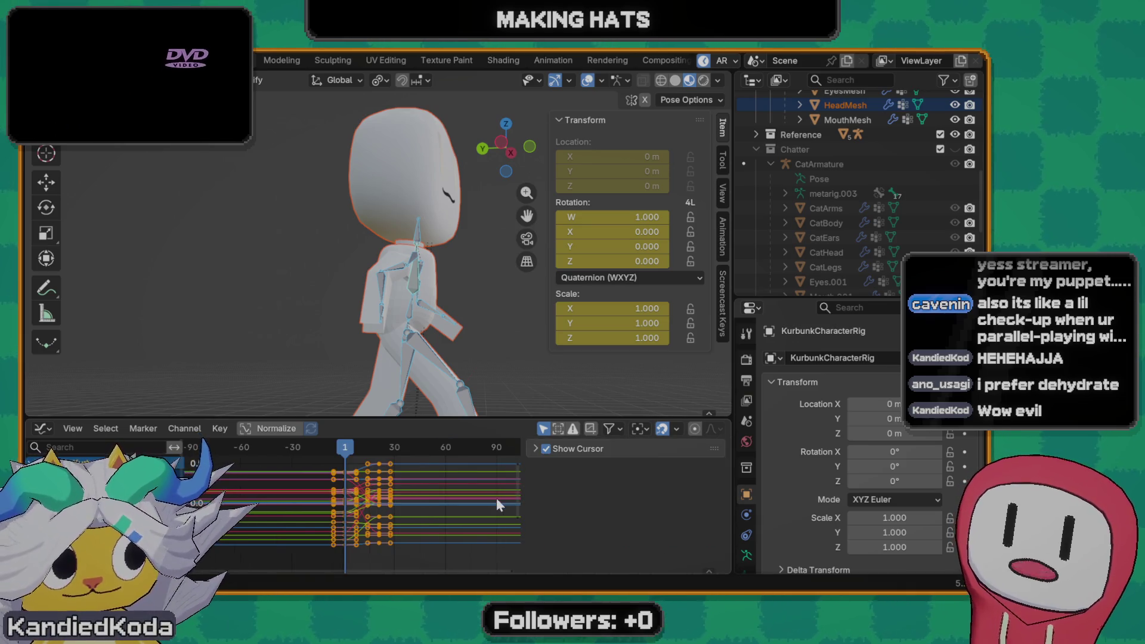
key(n)
mouse_move(567, 497)
ctrl+middle_down()
mouse_move(480, 514)
mouse_move(548, 517)
ctrl+middle_up()
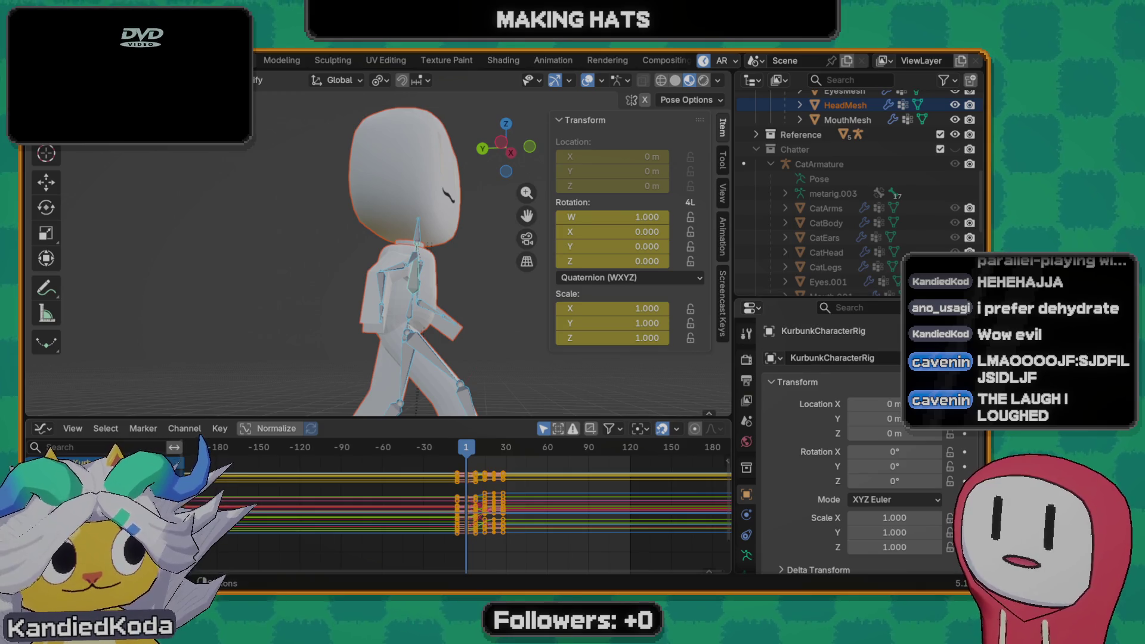
scroll(462, 503, down, 1)
scroll(451, 509, down, 1)
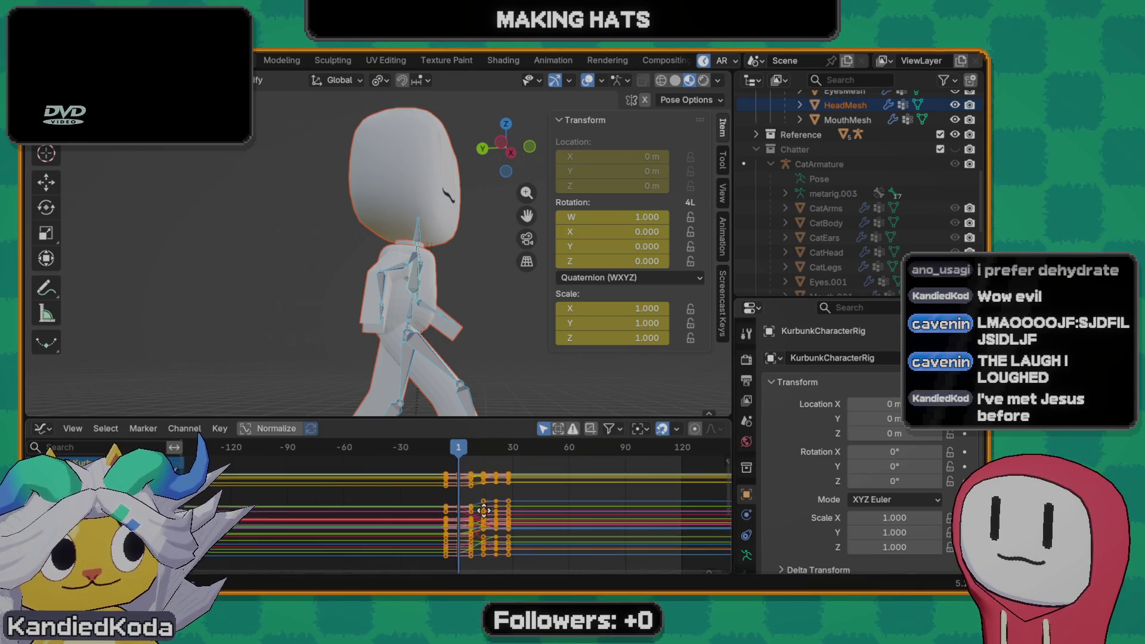
scroll(438, 516, down, 1)
scroll(425, 524, down, 1)
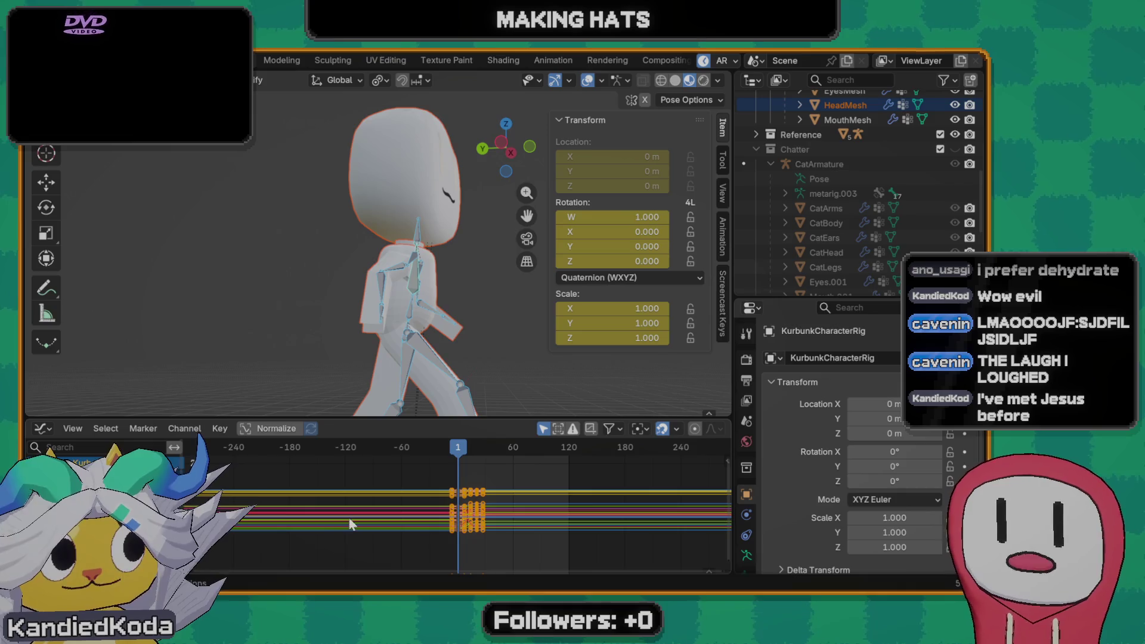
- Pan the Graph Editor to recentre the keyframes around frame 1
mouse_move(422, 525)
middle_down()
mouse_move(373, 533)
mouse_move(371, 502)
middle_up()
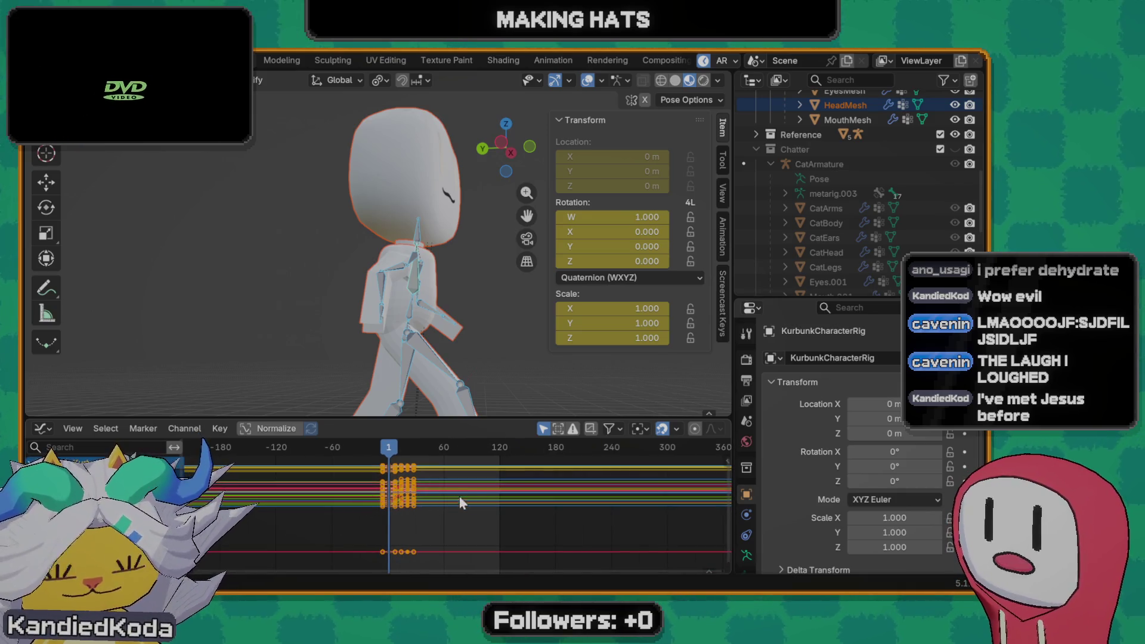
scroll(424, 505, down, 2)
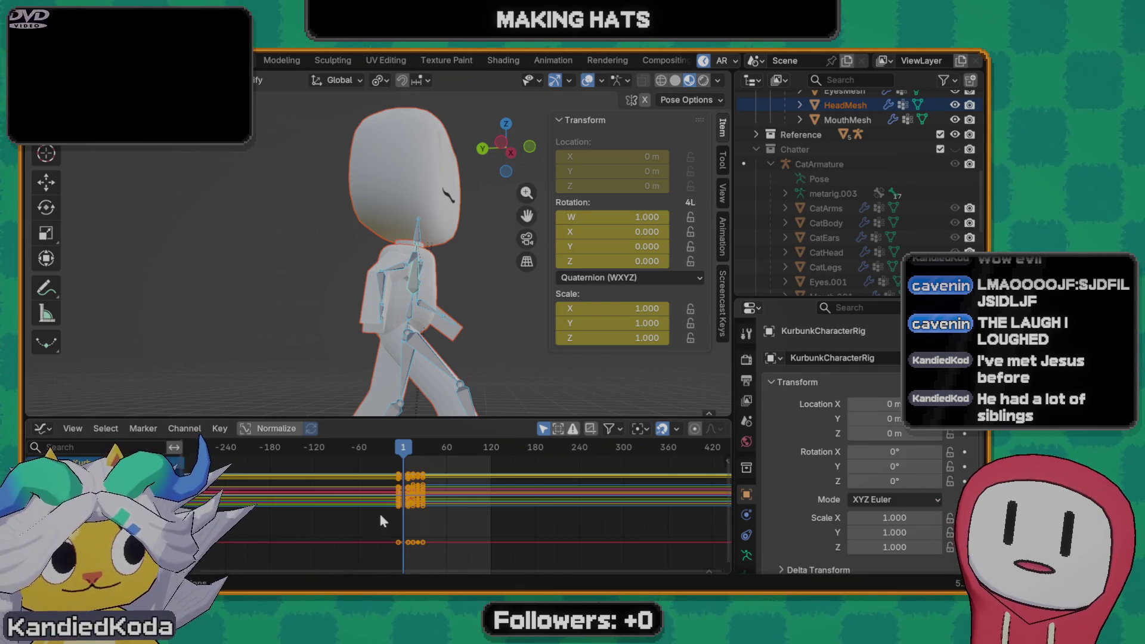
middle_drag(380, 515, 366, 518)
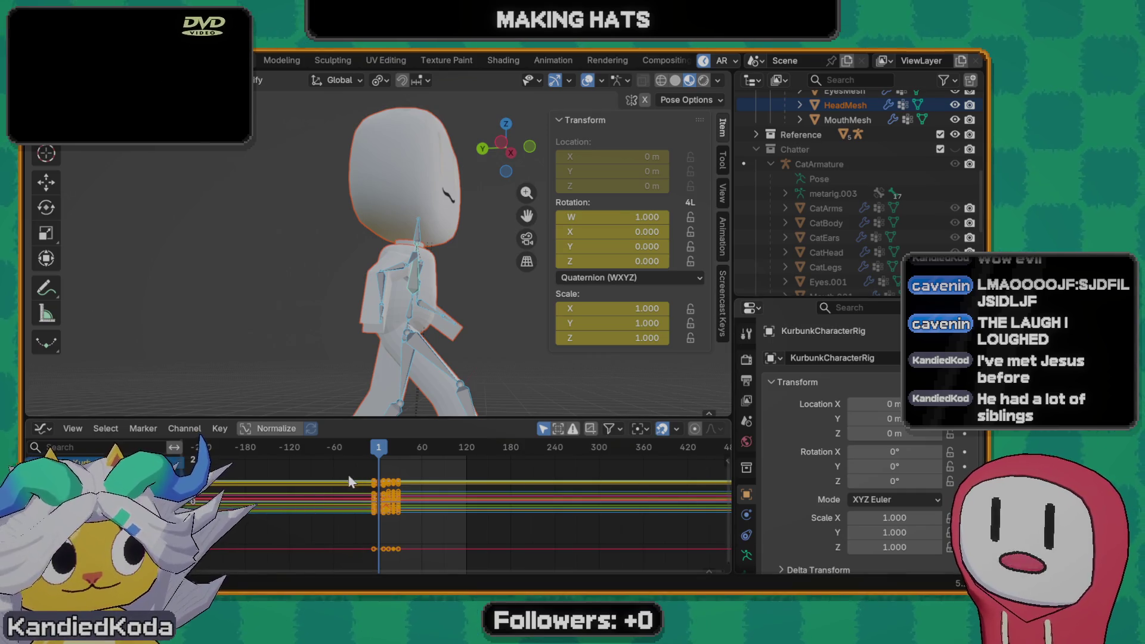
scroll(358, 488, up, 3)
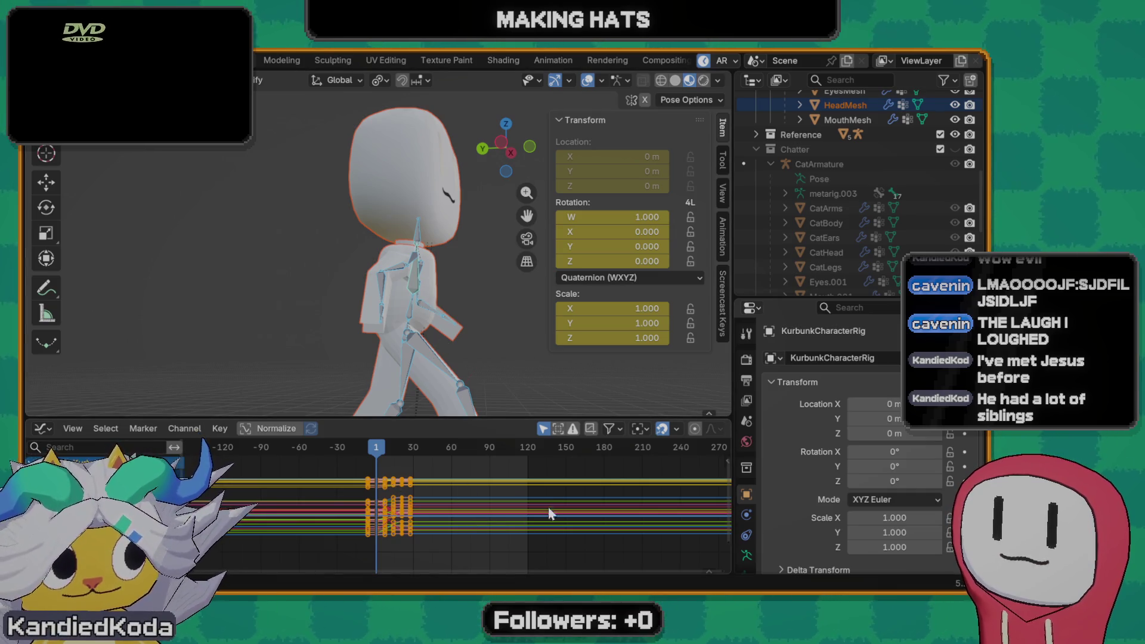
- Set the walk curves to Make Cyclic extrapolation and box-select the keyframes
key(shift+e)
click(636, 486)
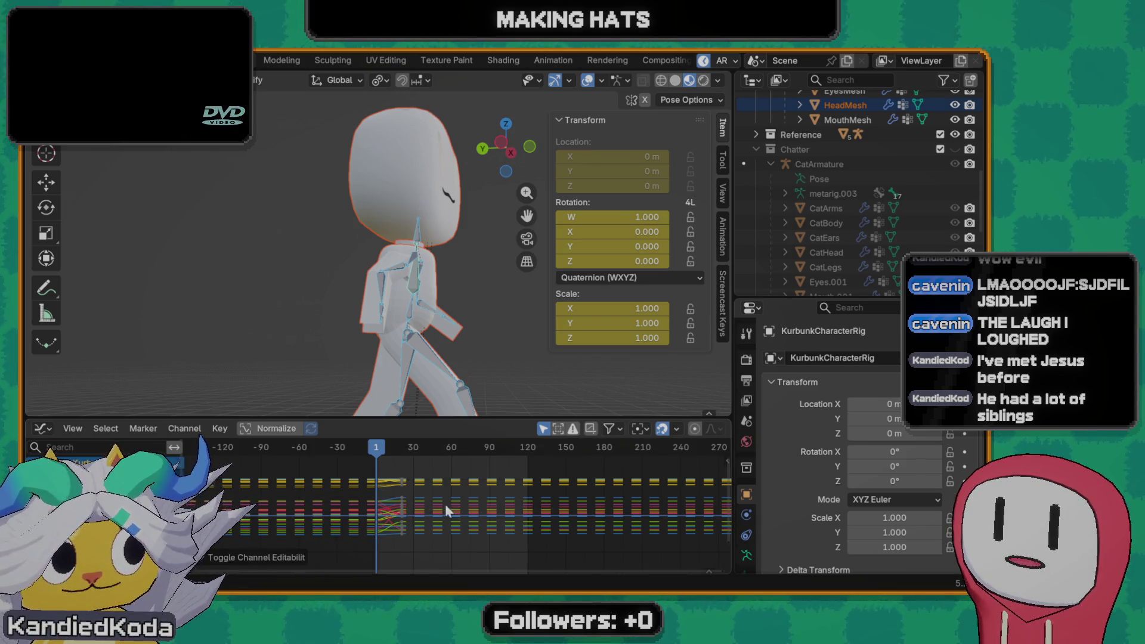
key(b)
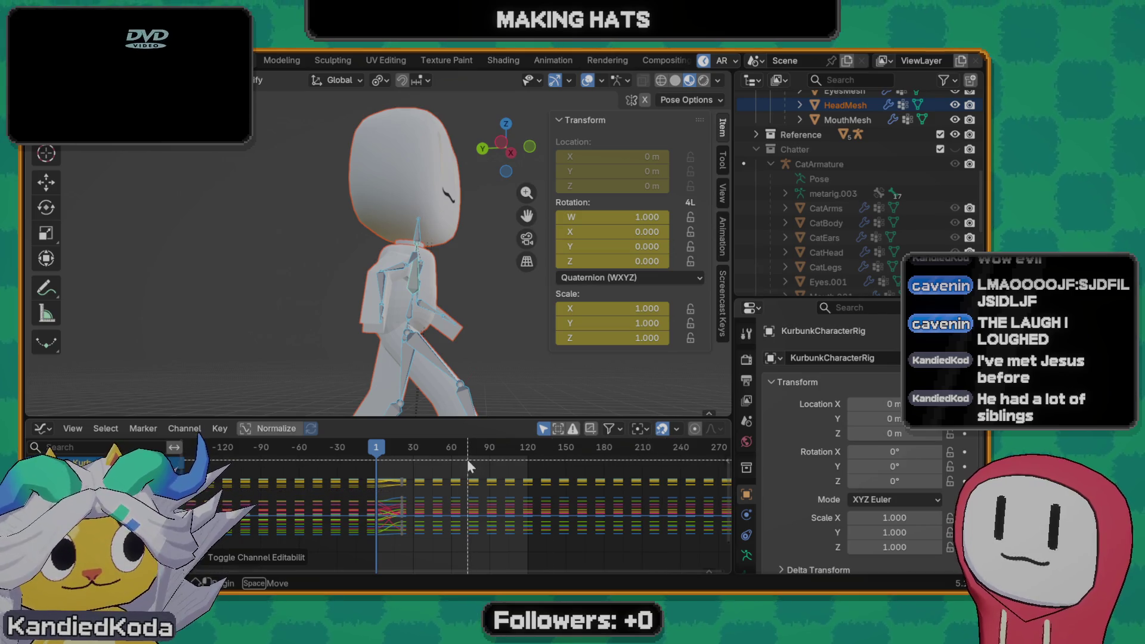
click(208, 560)
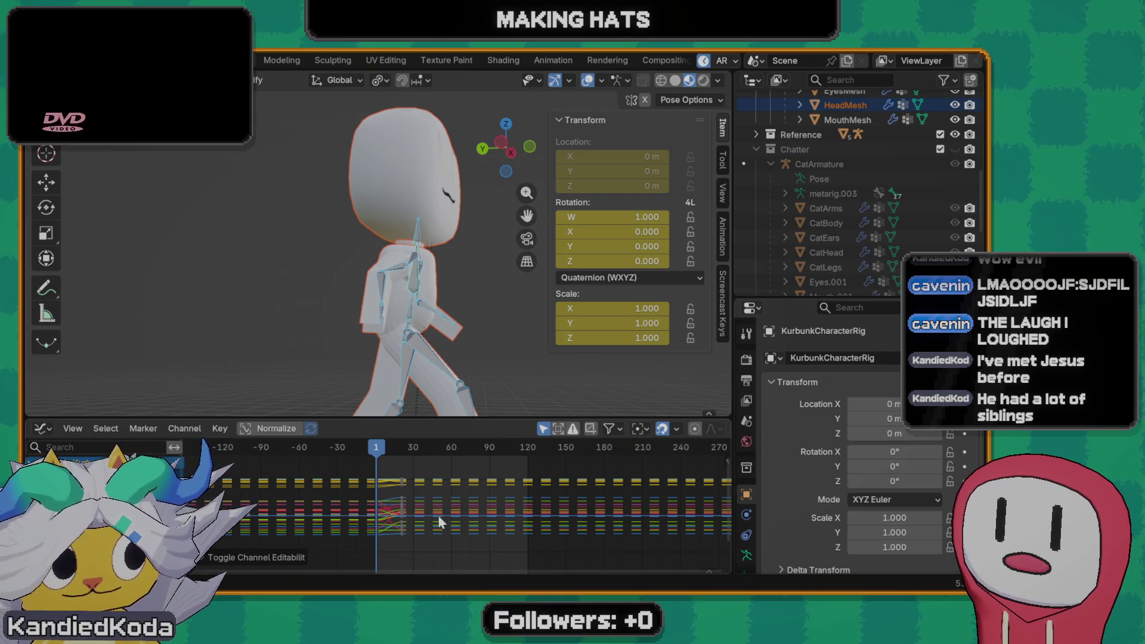
- Browse the Graph Editor sidebar's cursor and snapping settings, then hide the sidebar
key(n)
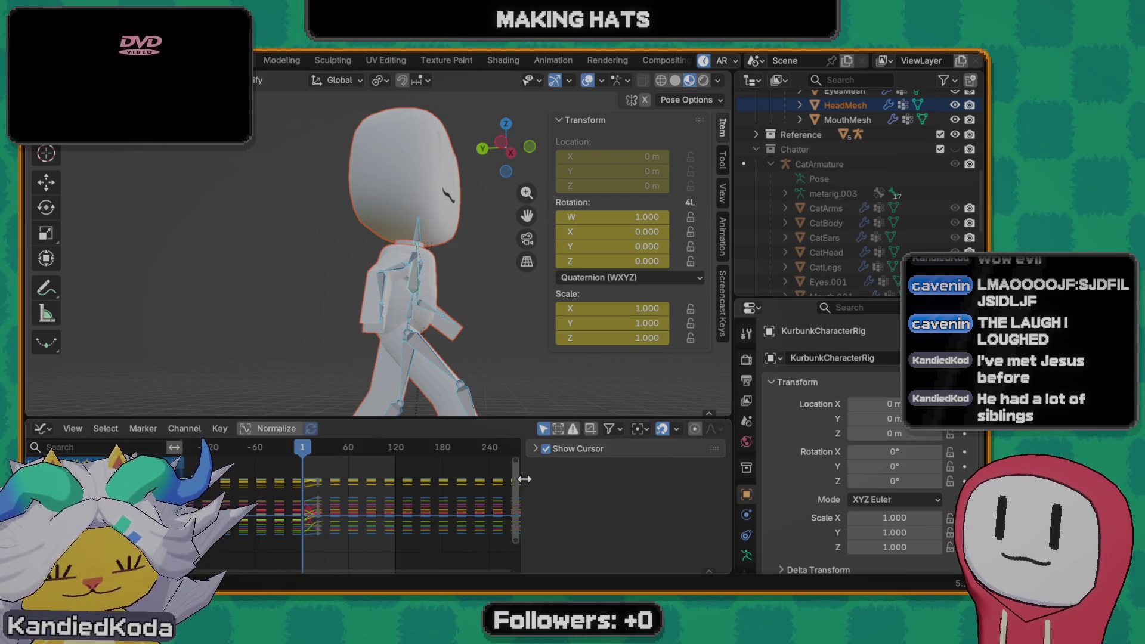
click(536, 449)
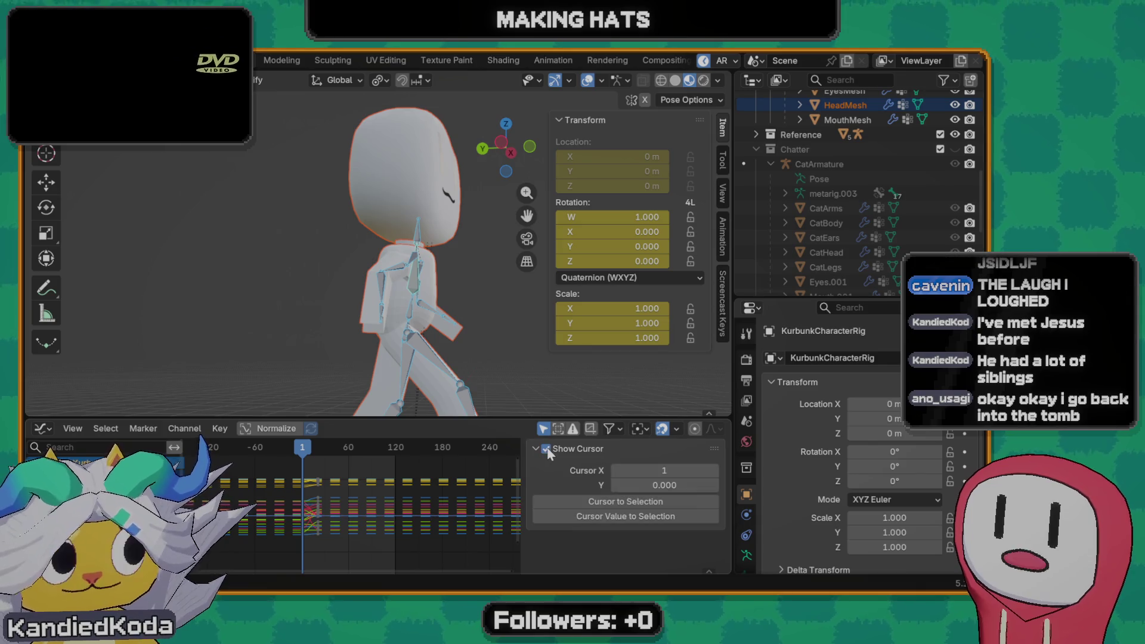
click(548, 454)
click(671, 429)
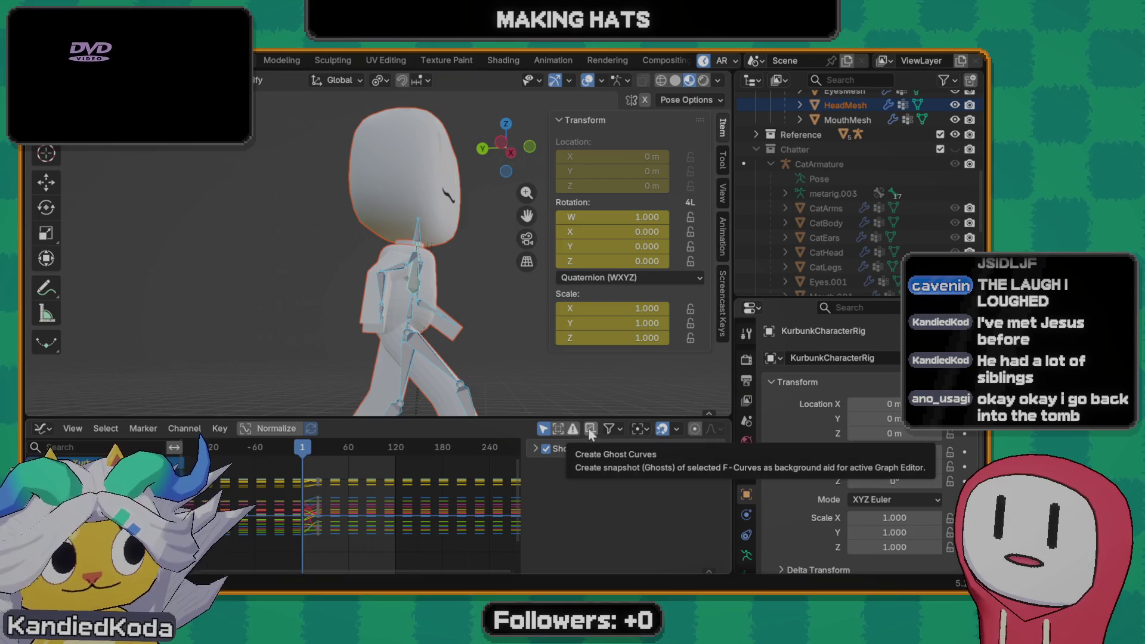
key(n)
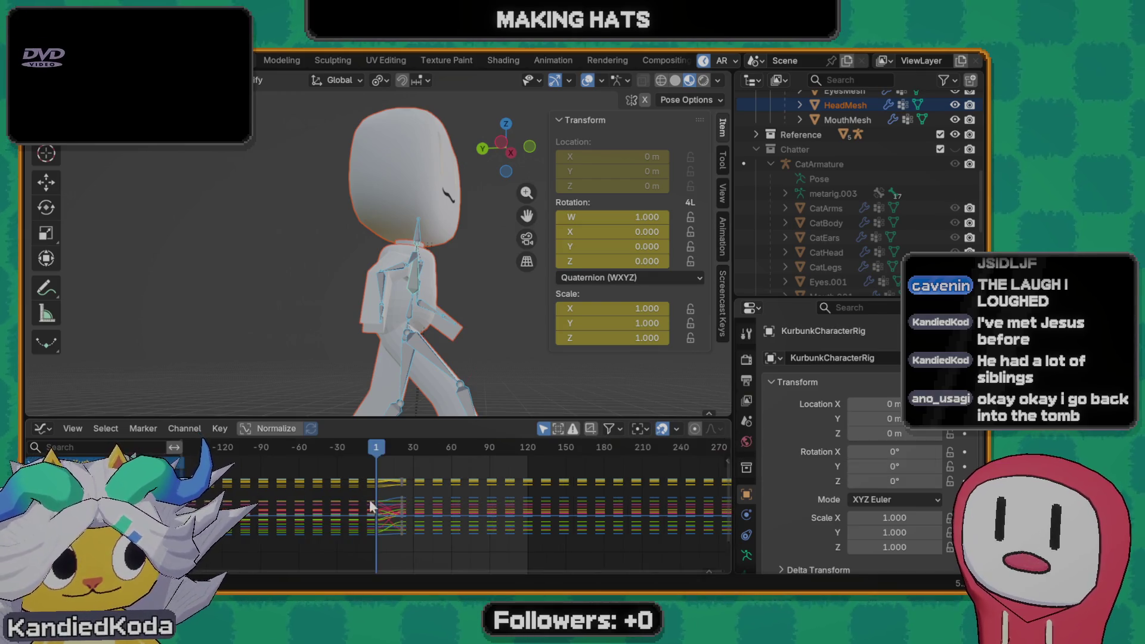
- Switch the curve view to the Action Editor and play Walk_Action briefly
click(45, 430)
click(219, 281)
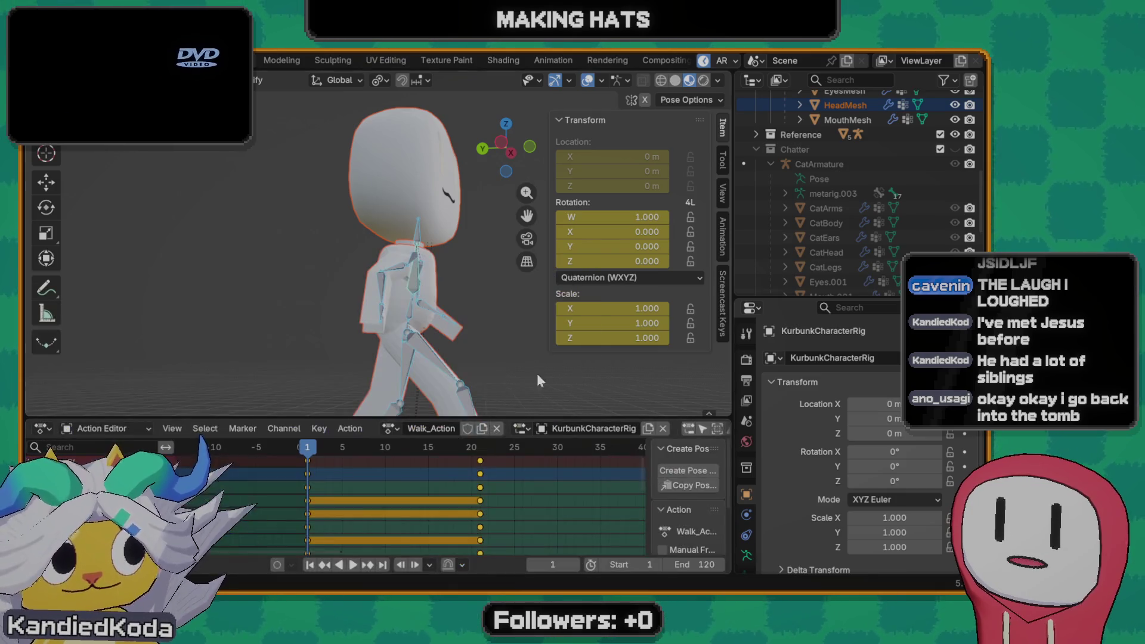
scroll(527, 490, down, 2)
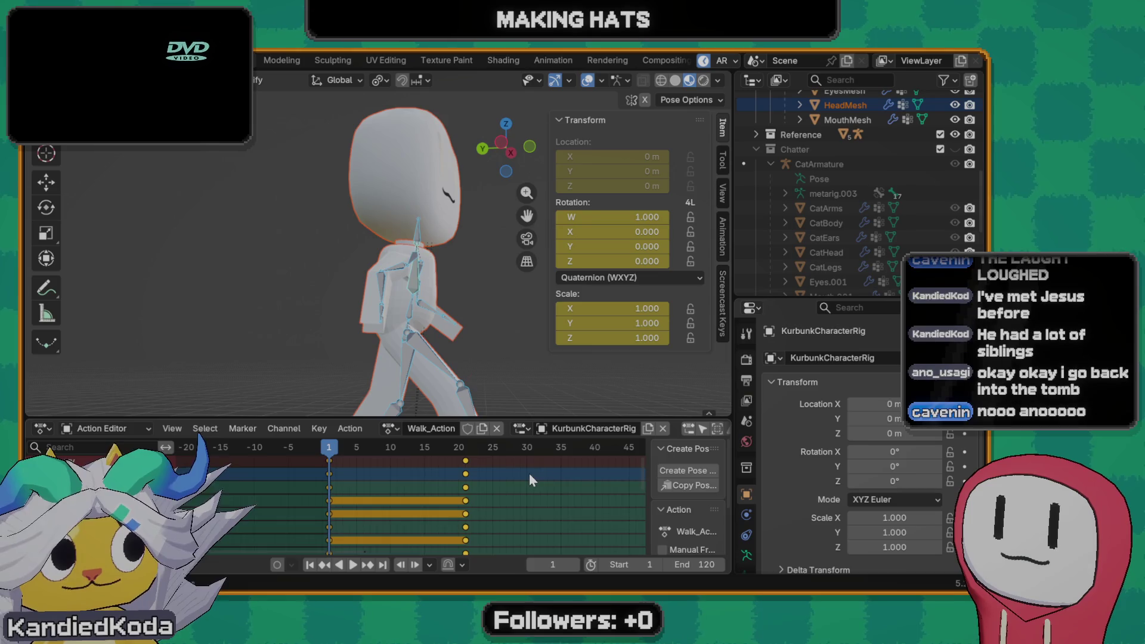
scroll(529, 473, down, 2)
key(space)
scroll(440, 494, down, 2)
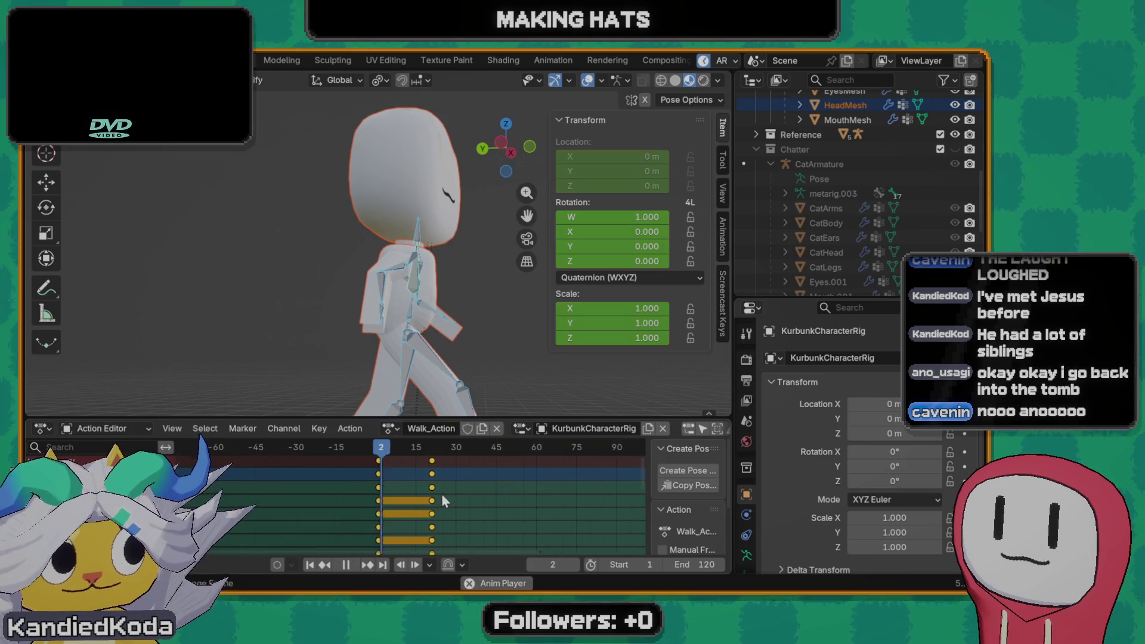
key(space)
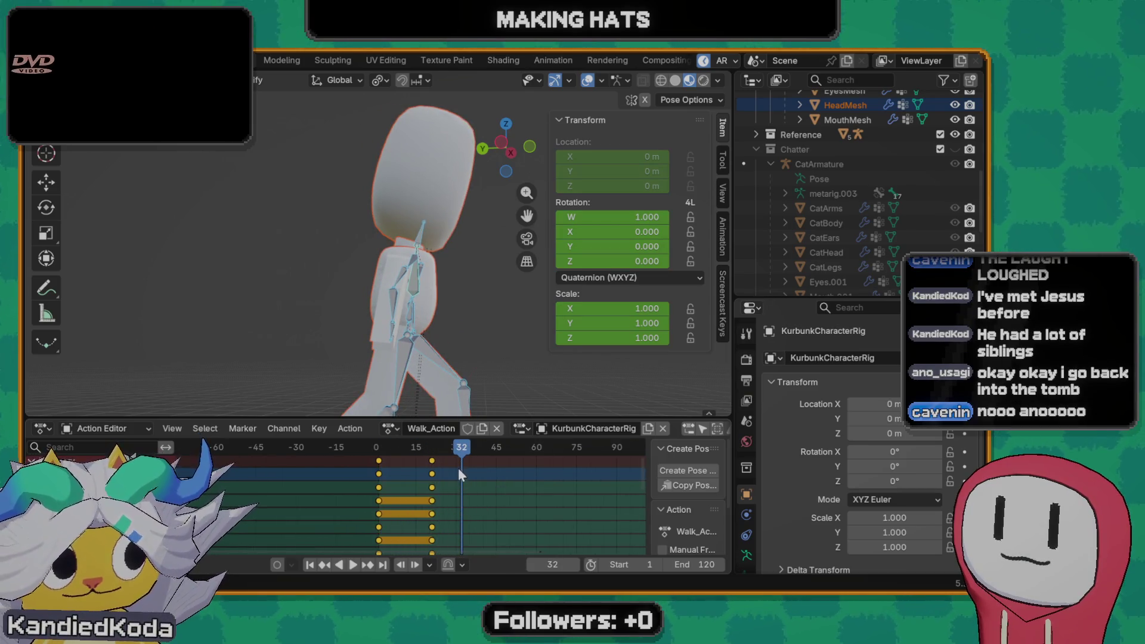
- Replay the walk from frame 1, then flick the armature through edit and pose modes
drag(458, 450, 380, 451)
key(space)
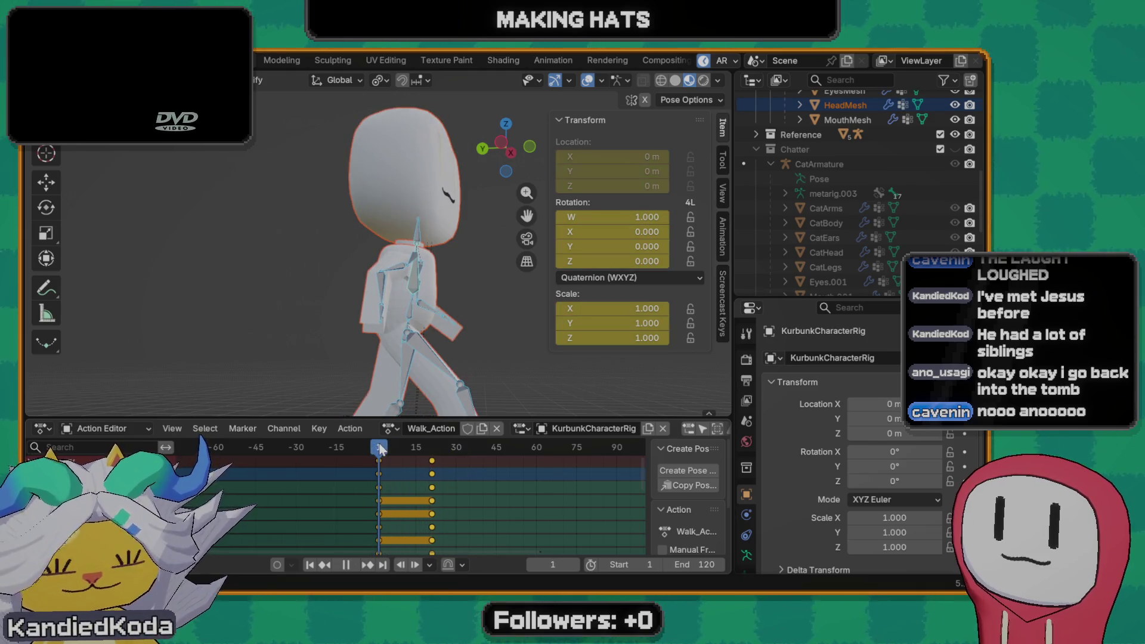
key(space)
key(Tab)
middle_drag(457, 308, 406, 296)
key(ctrl+Tab)
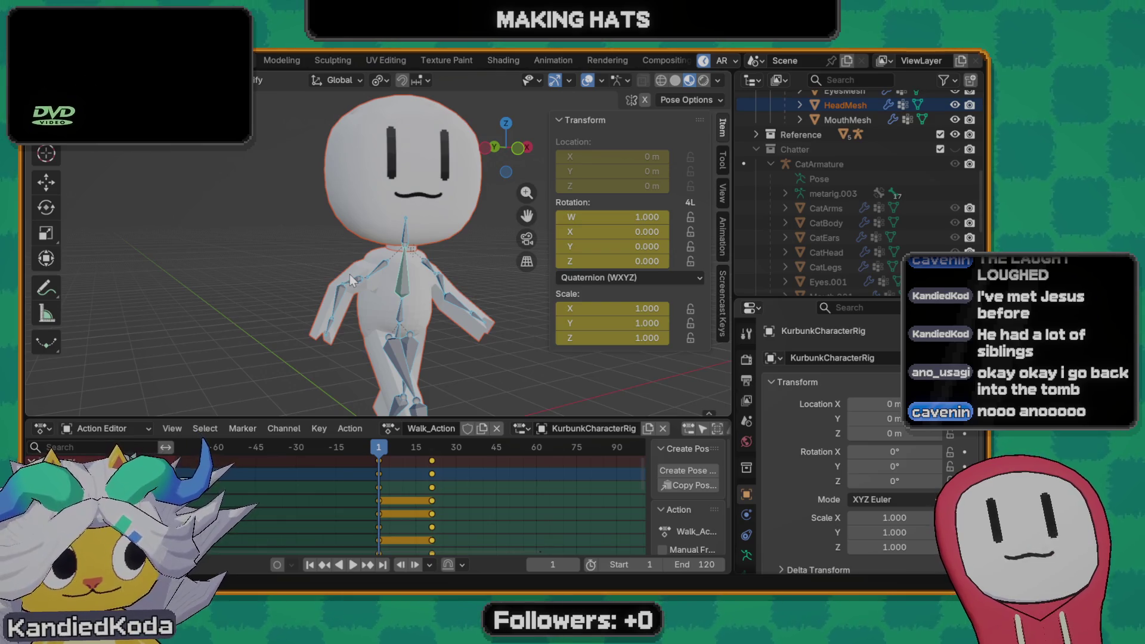
- Return the Kurbunk armature to Object Mode via the mode pie
mouse_move(383, 293)
middle_down()
mouse_move(480, 356)
mouse_move(447, 315)
mouse_move(344, 332)
mouse_move(459, 350)
mouse_move(392, 312)
middle_up()
key(Tab)
key(ctrl+Tab)
click(381, 313)
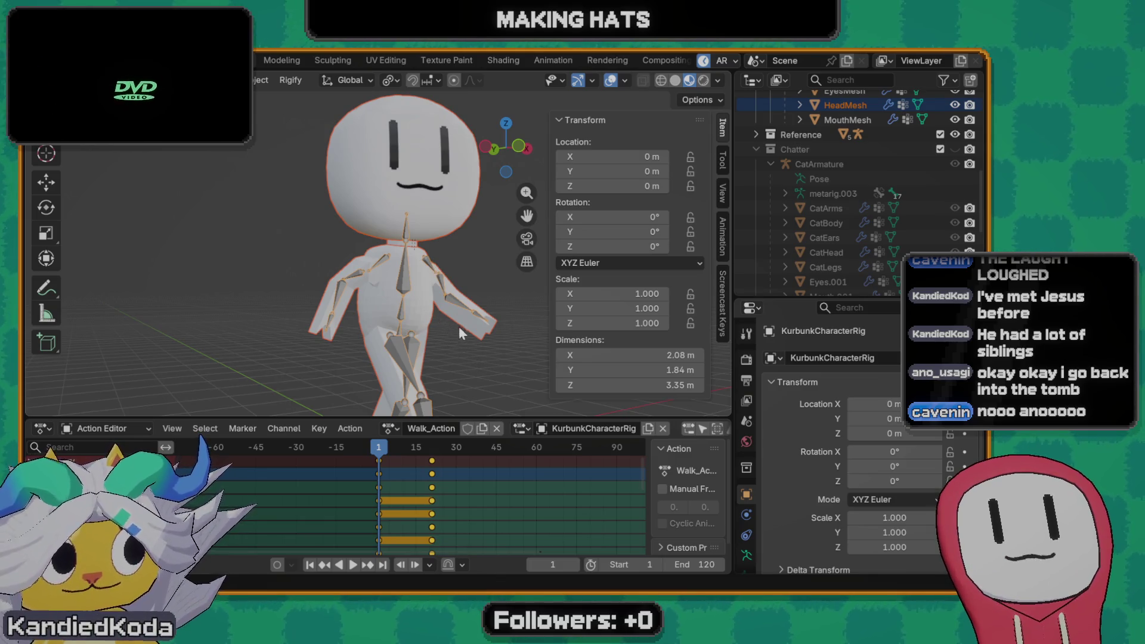
- Orbit the rig to inspect it from three-quarter and side views
mouse_move(465, 335)
middle_down()
mouse_move(501, 318)
mouse_move(492, 344)
mouse_move(460, 339)
middle_up()
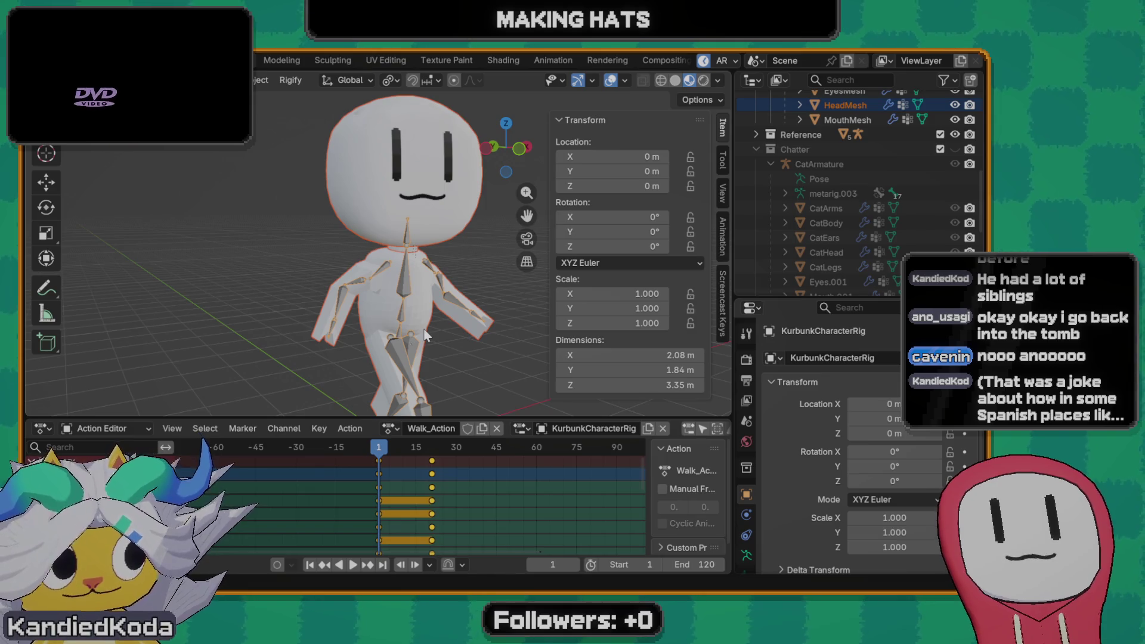
mouse_move(429, 356)
middle_down()
mouse_move(388, 350)
mouse_move(380, 268)
middle_up()
scroll(357, 310, up, 5)
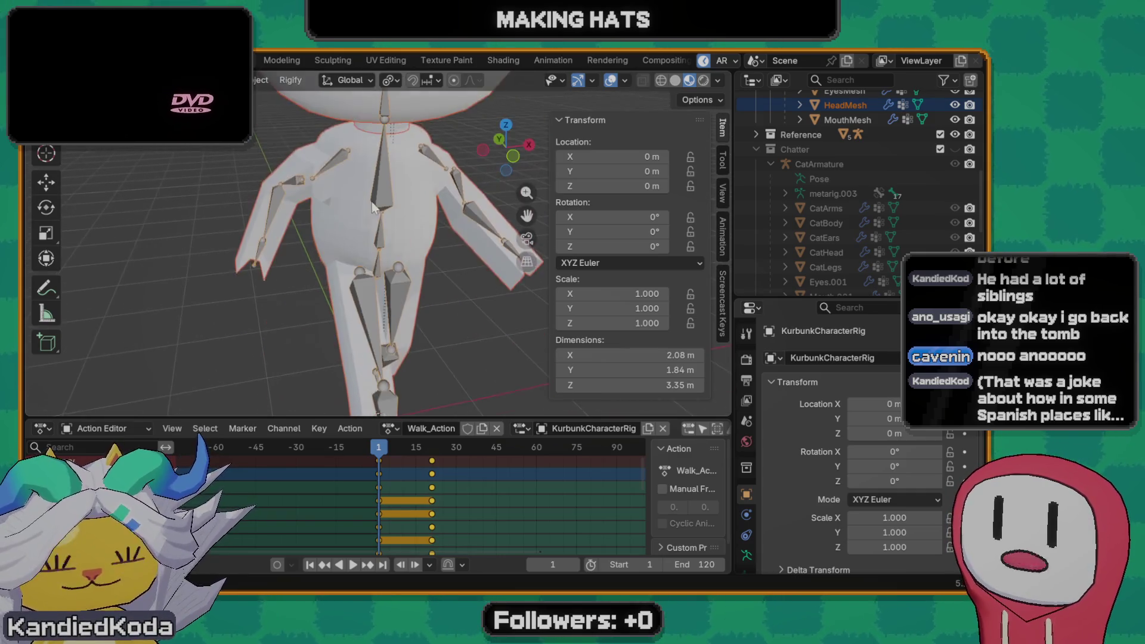
scroll(381, 268, down, 1)
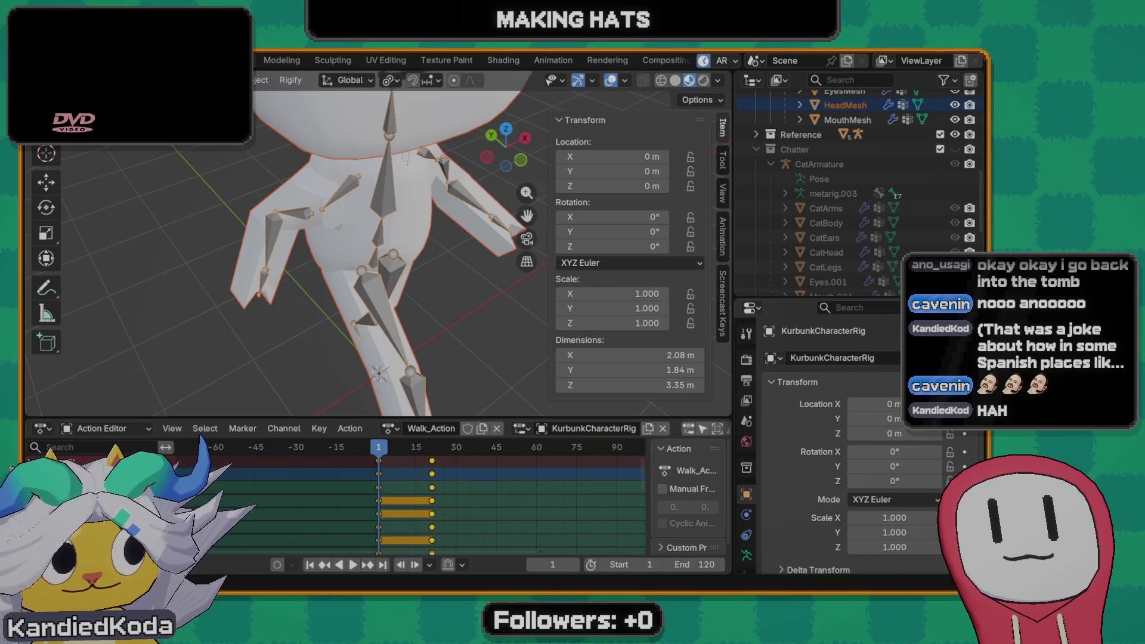
scroll(455, 292, down, 5)
mouse_move(429, 242)
middle_down()
mouse_move(396, 302)
mouse_move(431, 284)
mouse_move(362, 285)
mouse_move(449, 309)
middle_up()
mouse_move(494, 498)
middle_down()
mouse_move(417, 497)
mouse_move(455, 497)
middle_up()
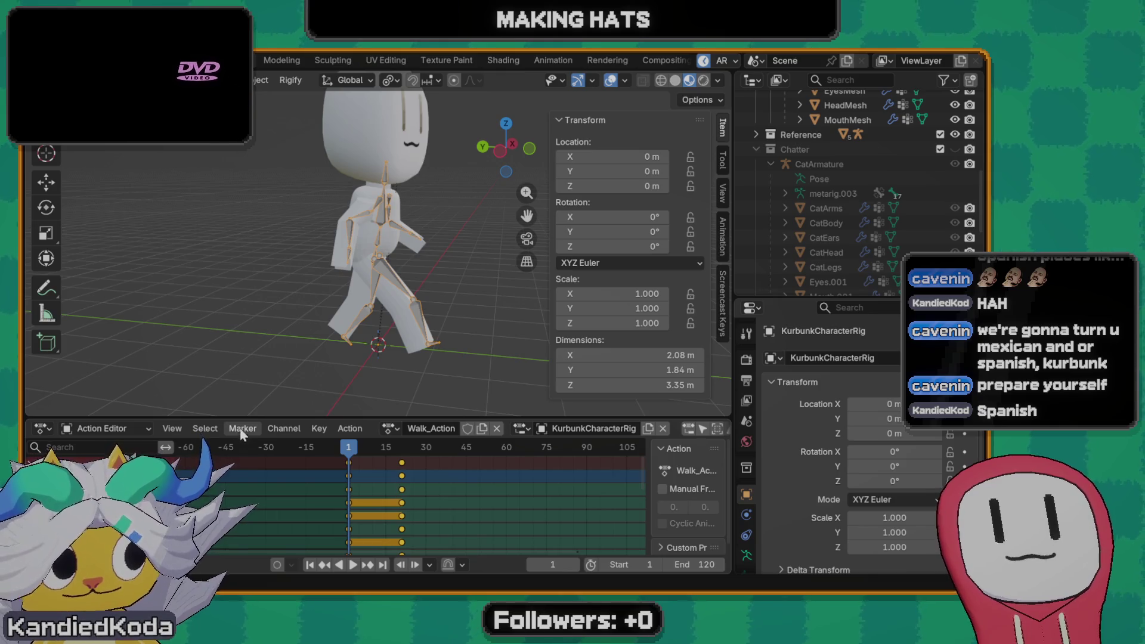
ctrl+scroll(405, 492, down, 3)
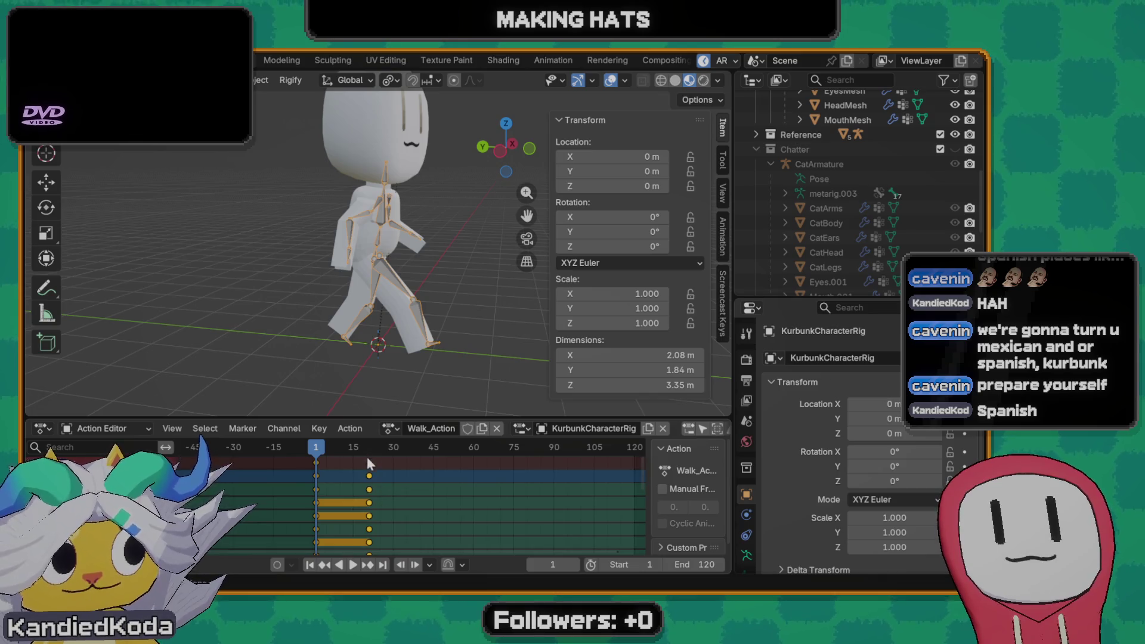
- Frame the Walk_Action keyframes in view and play the walk cycle from frame 1
mouse_move(417, 486)
middle_down()
mouse_move(468, 477)
mouse_move(601, 523)
middle_up()
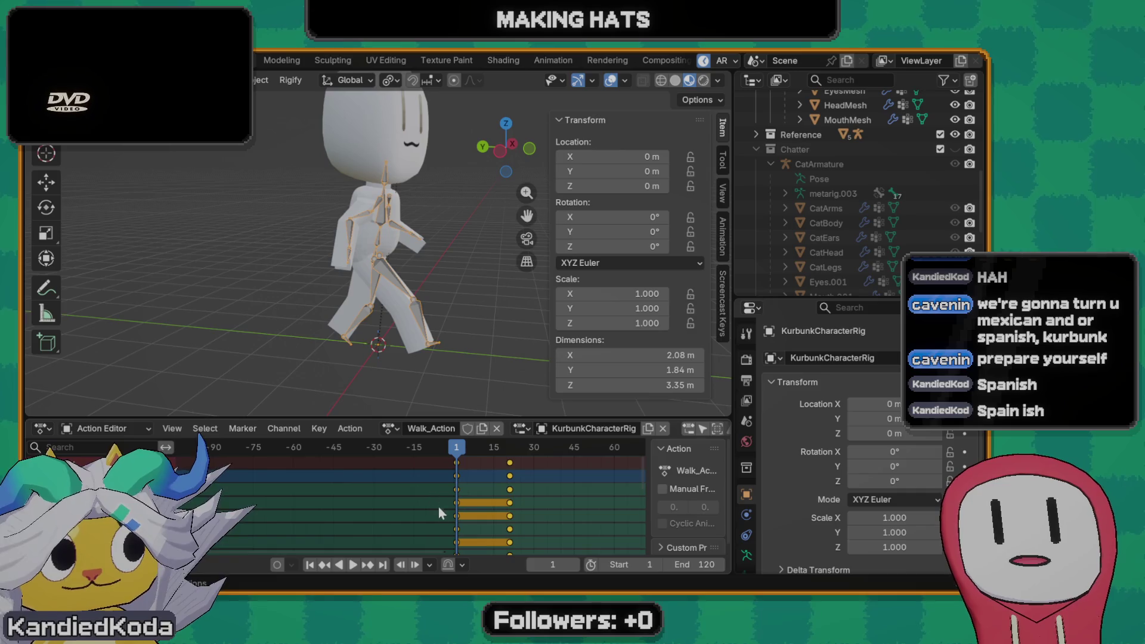
scroll(434, 502, down, 3)
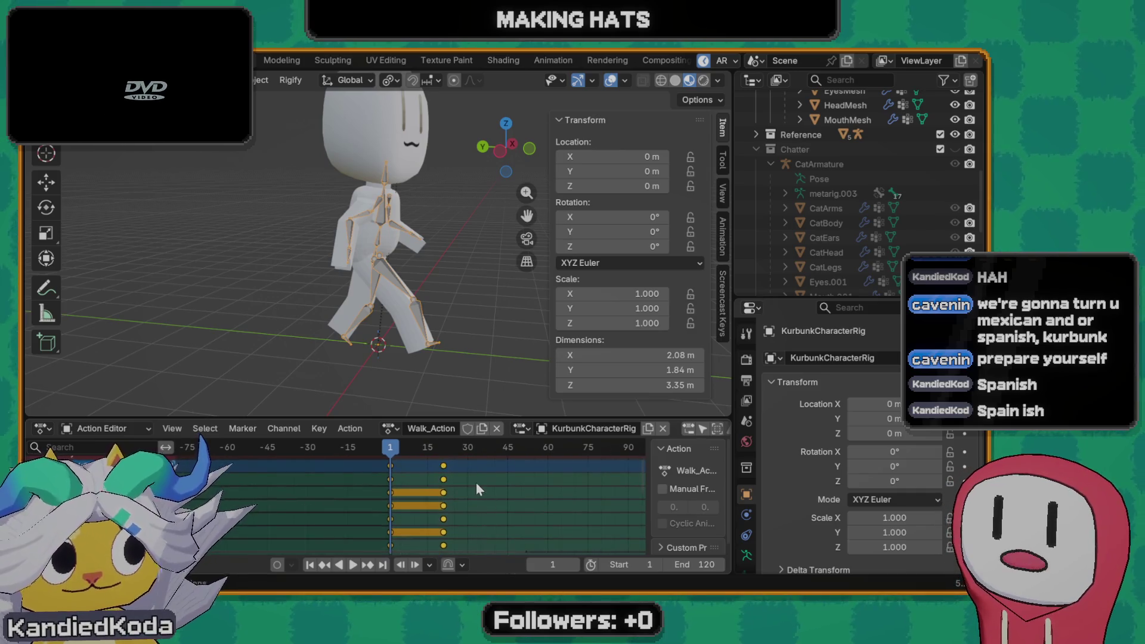
ctrl+middle_drag(469, 489, 445, 493)
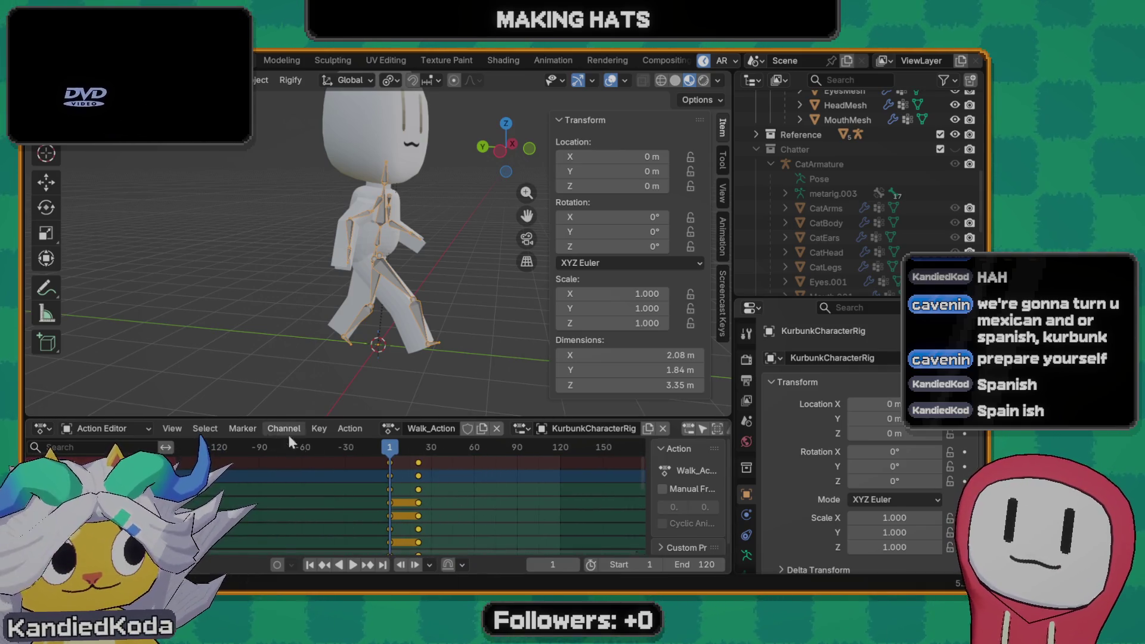
key(space)
click(387, 453)
key(Escape)
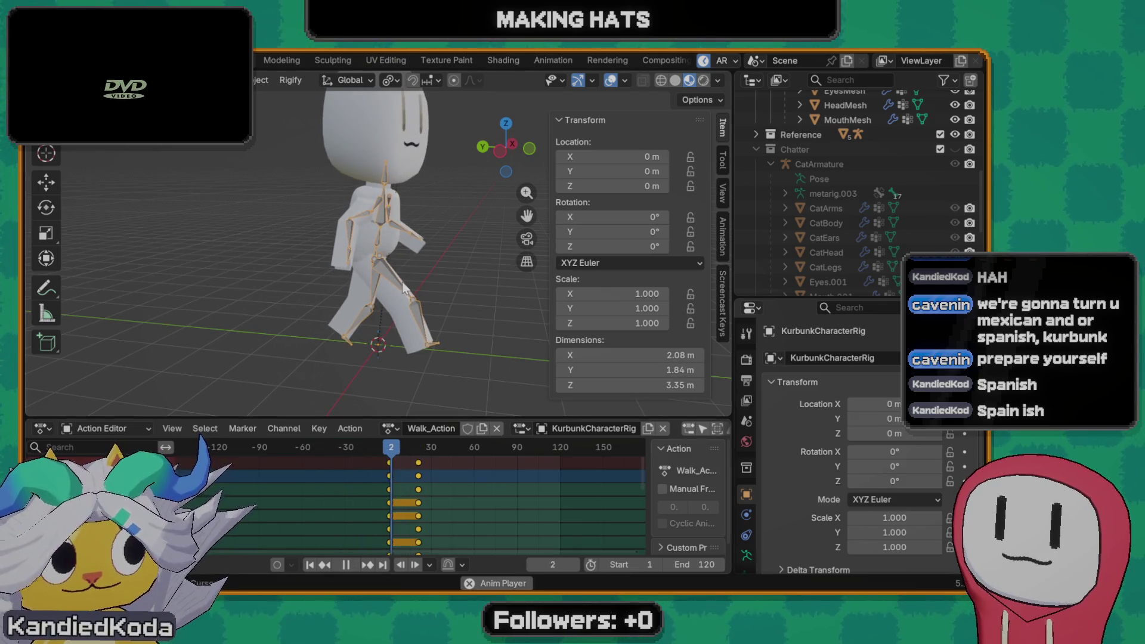
- Scrub through to frame 31, replay the walk, and save the project to Models.blend
drag(390, 492, 428, 342)
click(390, 453)
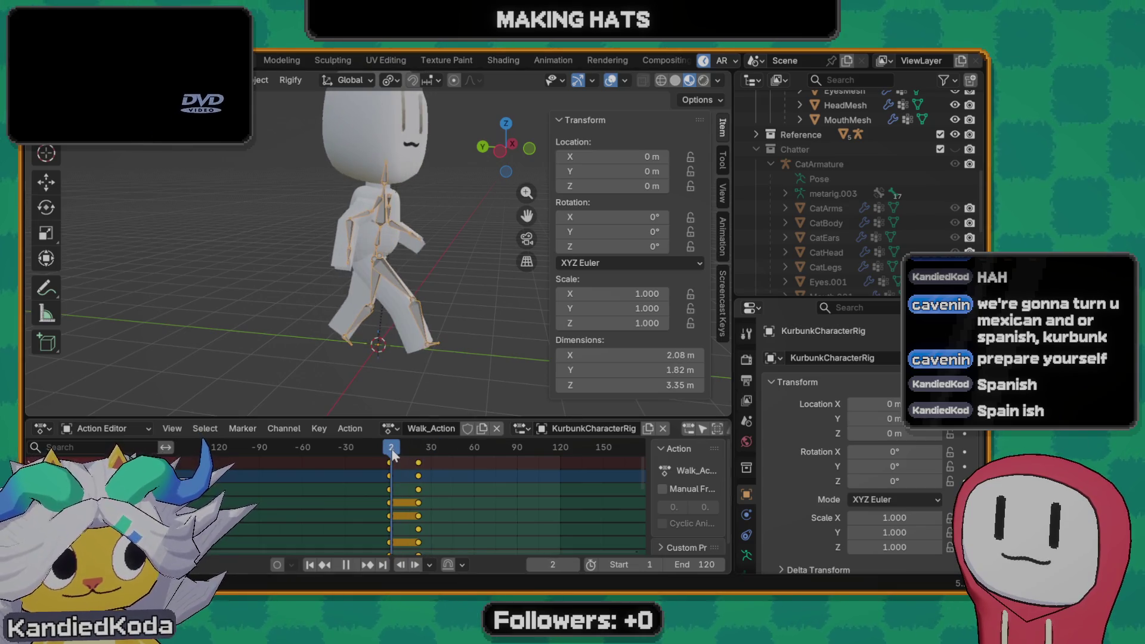
key(space)
key(space)
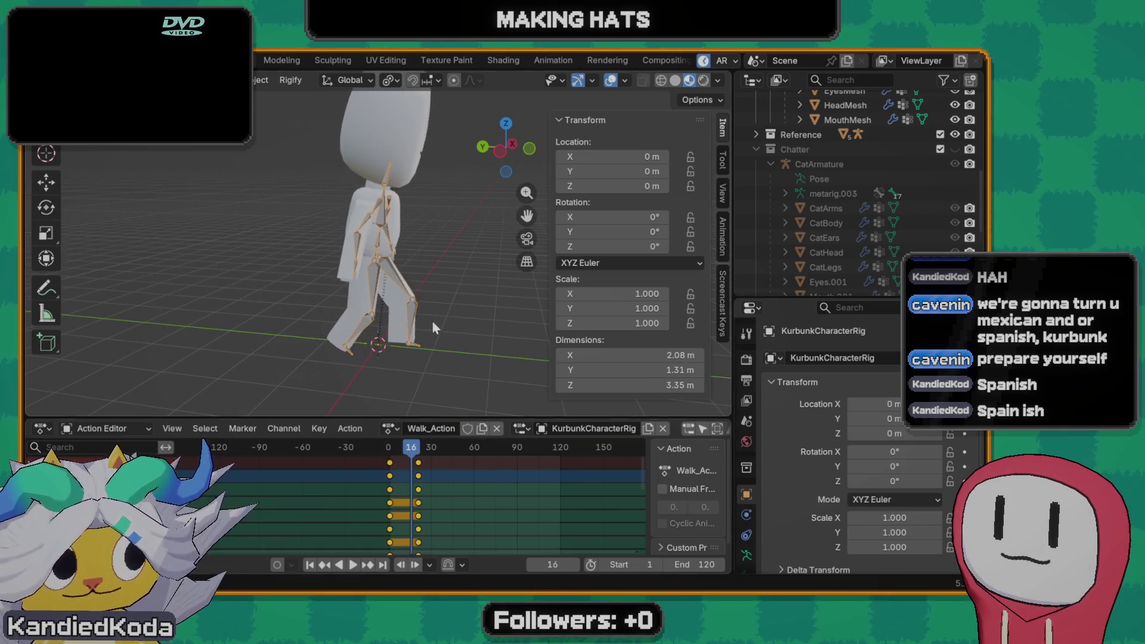
mouse_move(418, 338)
middle_down()
mouse_move(360, 322)
mouse_move(273, 321)
middle_up()
key(ctrl+s)
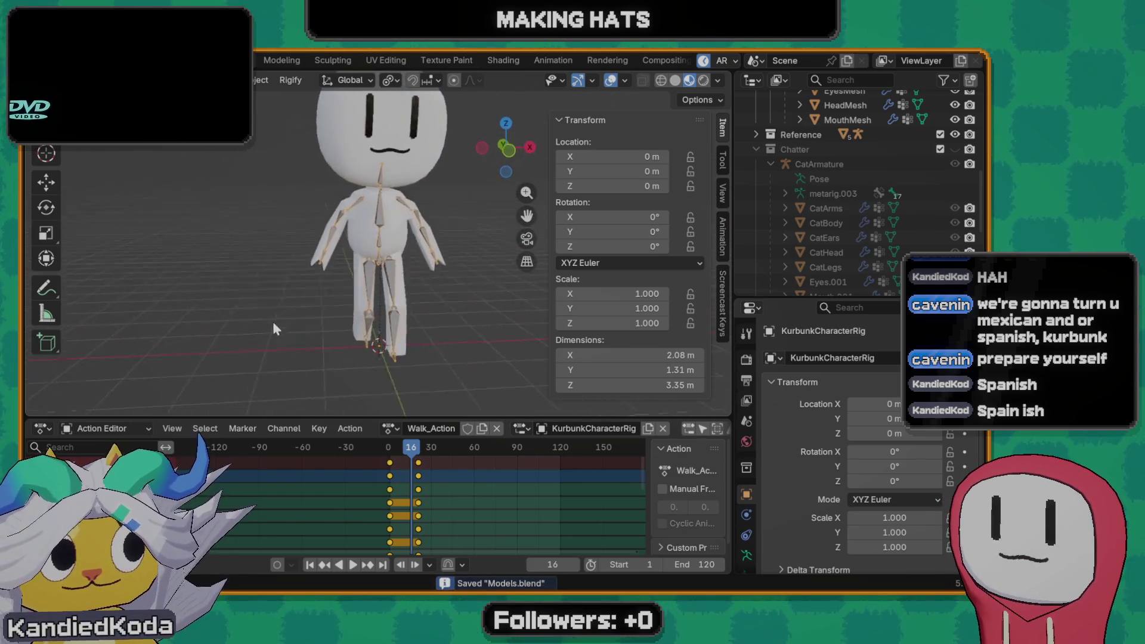
scroll(334, 296, up, 2)
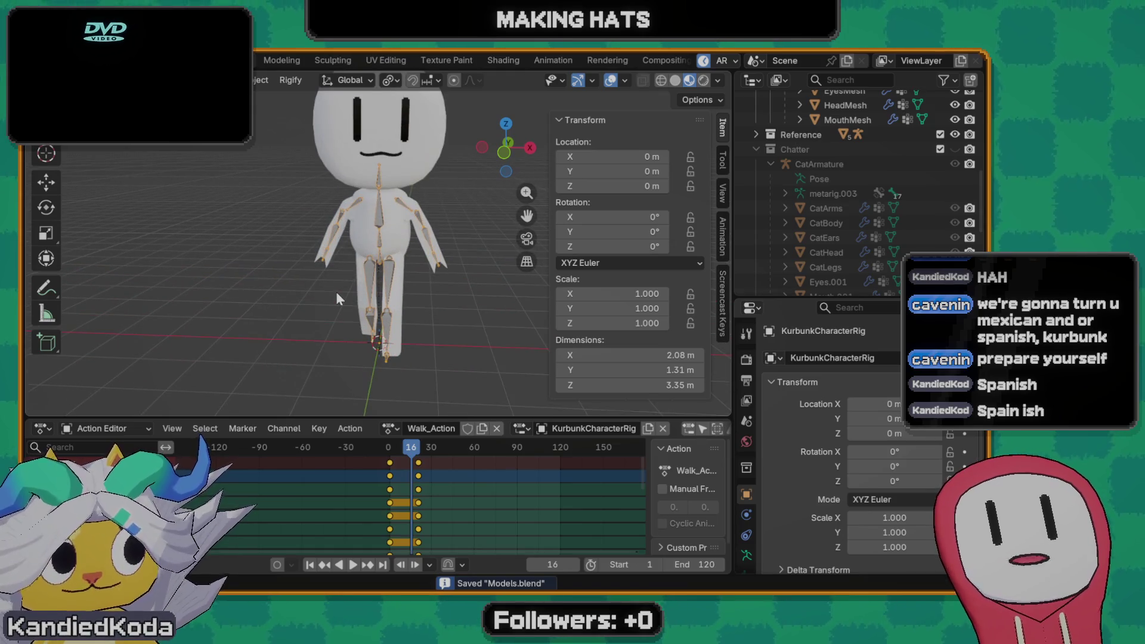